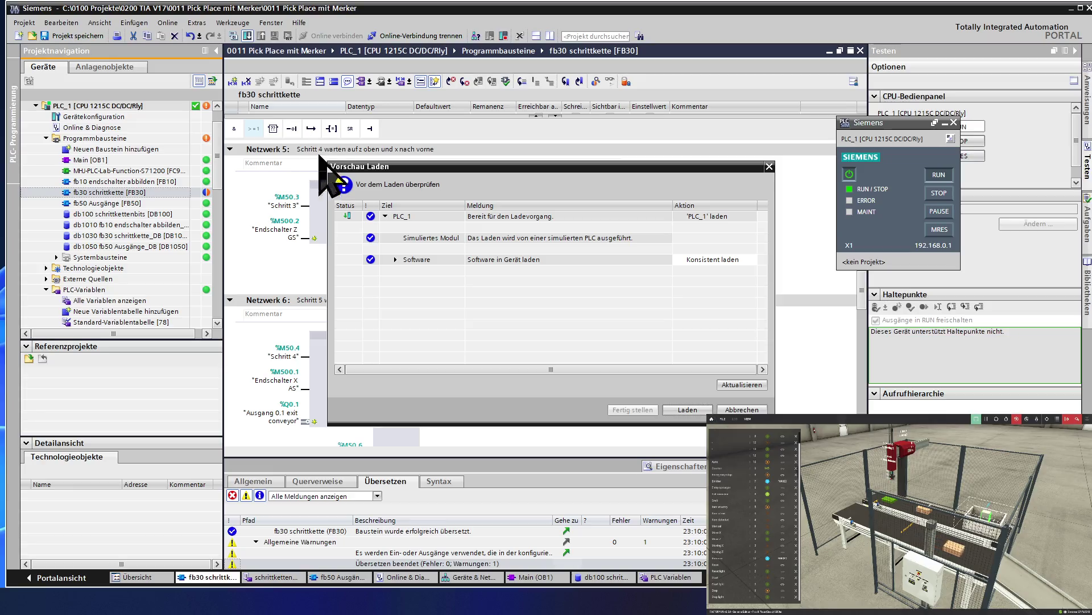
Finish downloading FB30 schrittkette to the simulated PLC_1, then switch to Factory I/O.
left_click(692, 411)
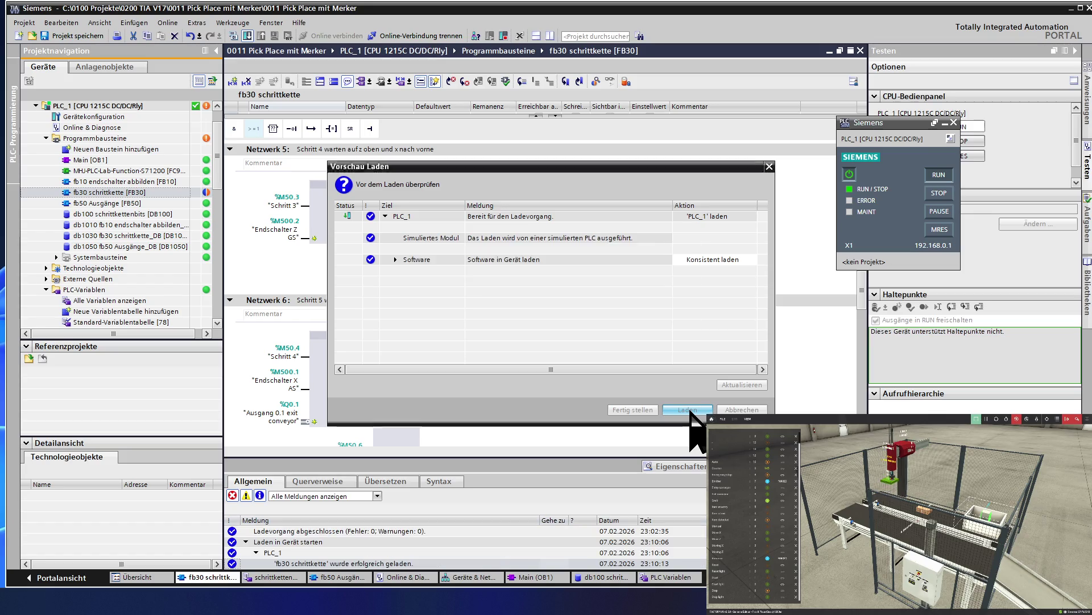
left_click(691, 411)
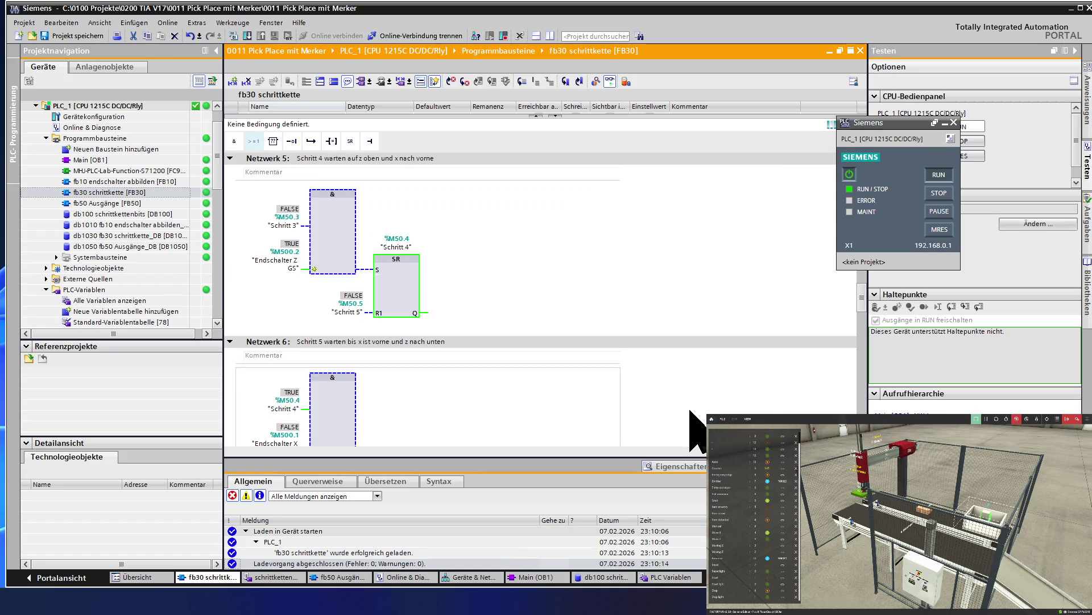
key("ctrl+super+Right")
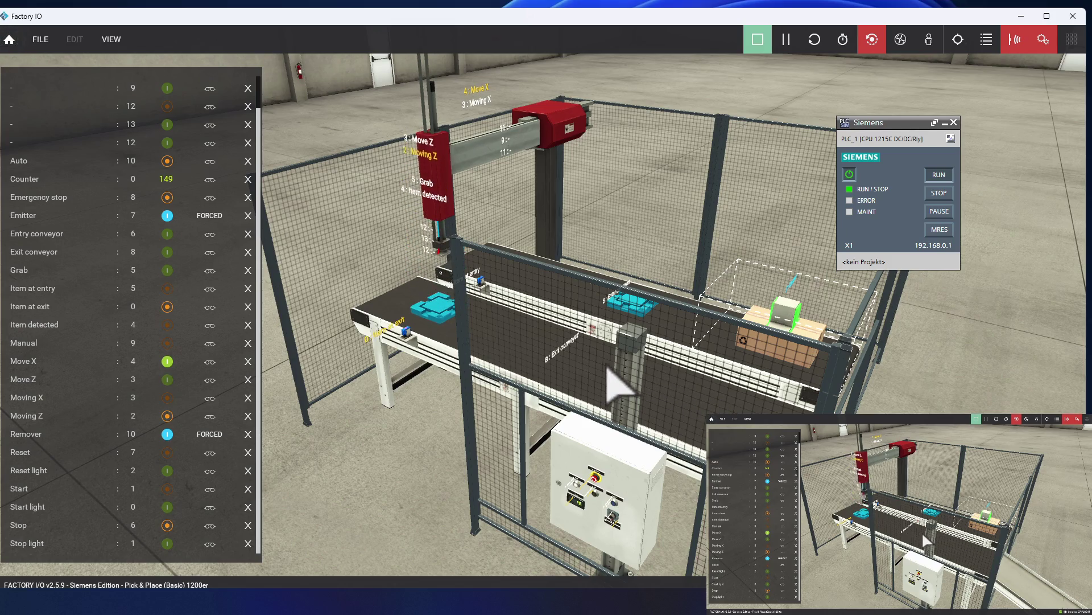
key("ctrl+super+Left")
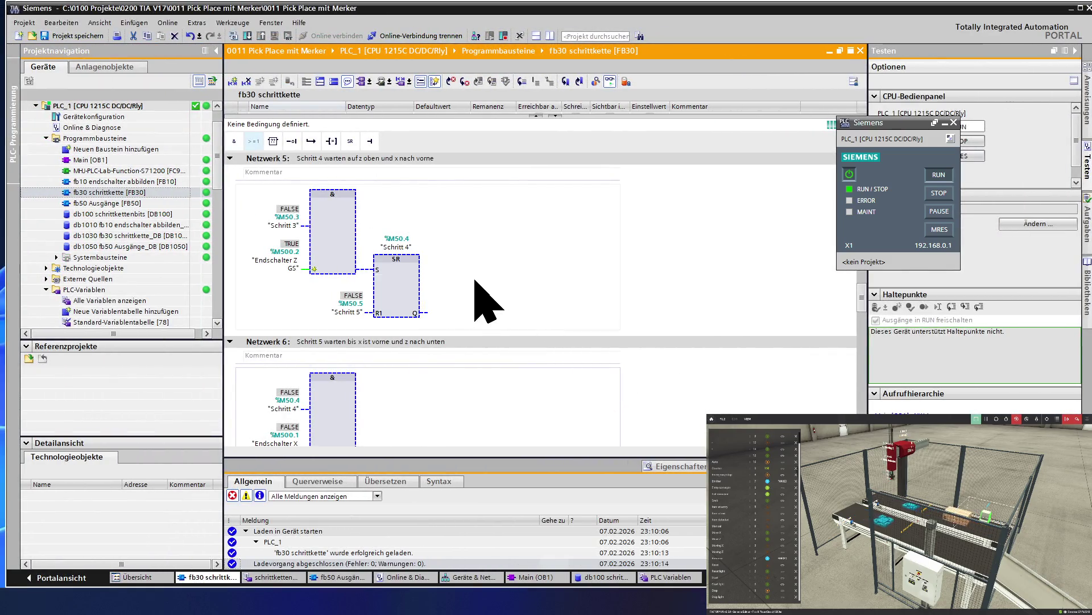
In fb50 Ausgänge, change the item-at-exit TON timer preset from T#5s to T#15s.
double_click(126, 203)
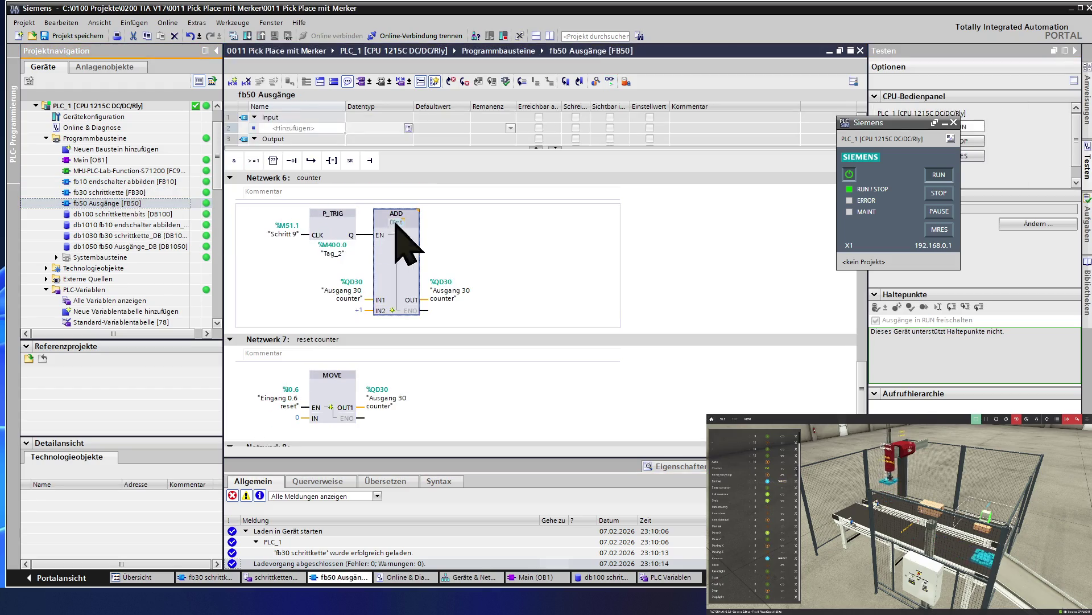
scroll(472, 280, "down", 3)
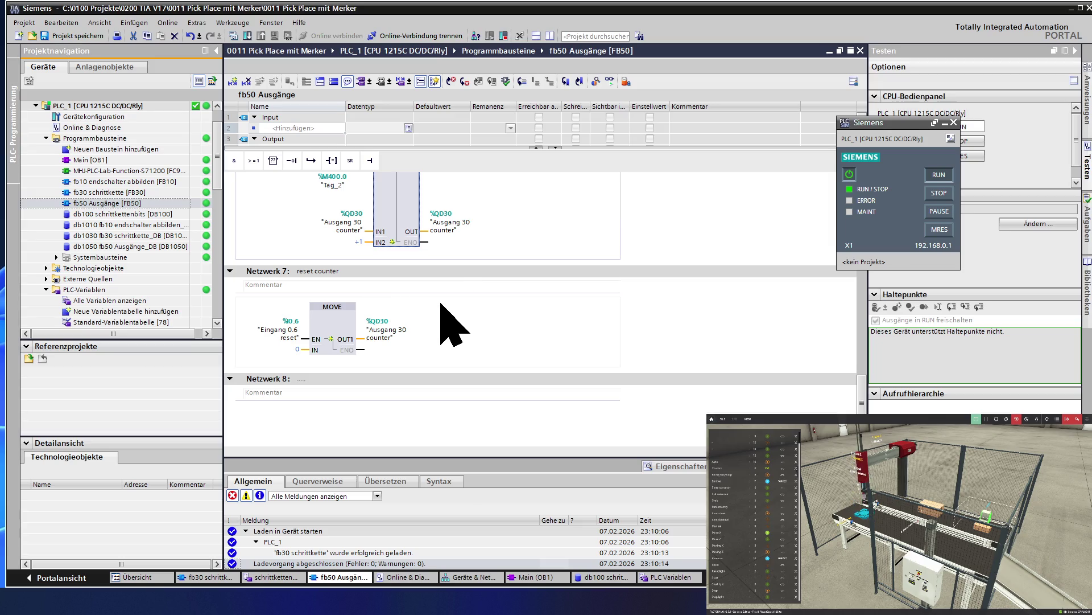
scroll(441, 304, "up", 9)
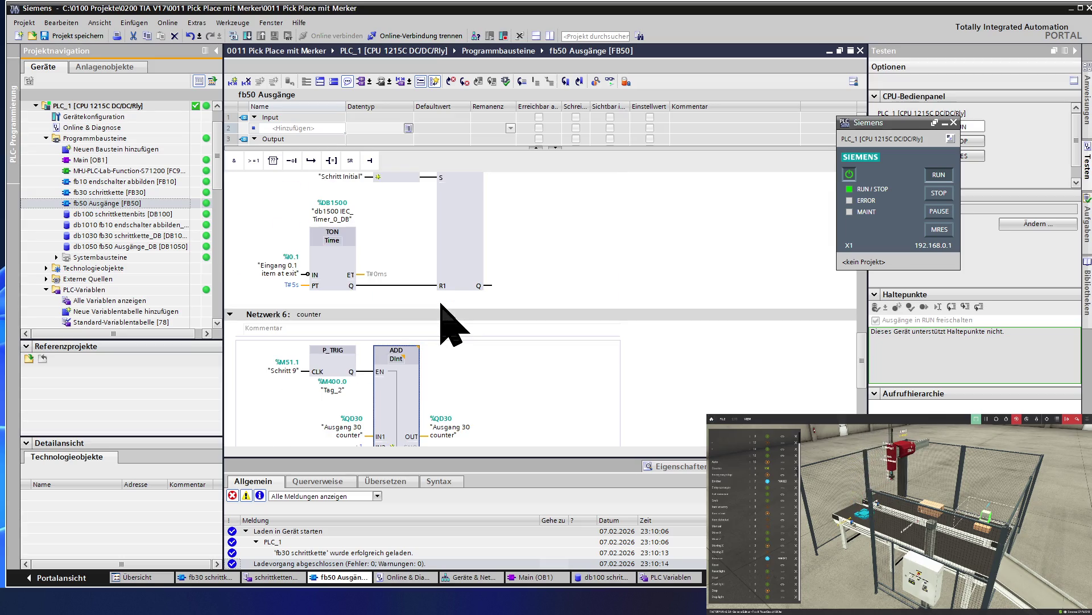
double_click(300, 284)
type("1")
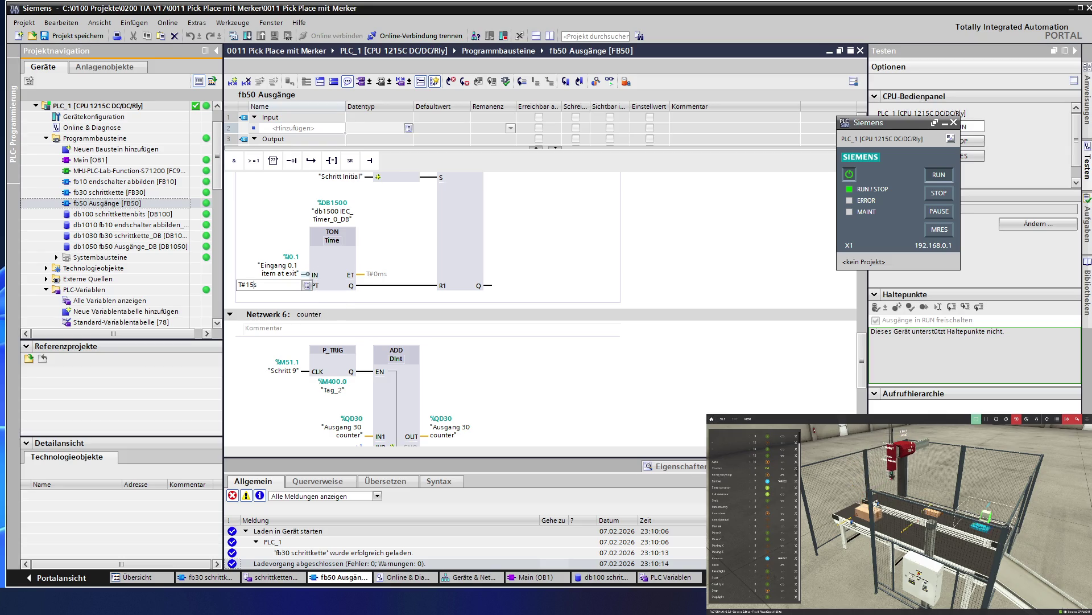
key("Return")
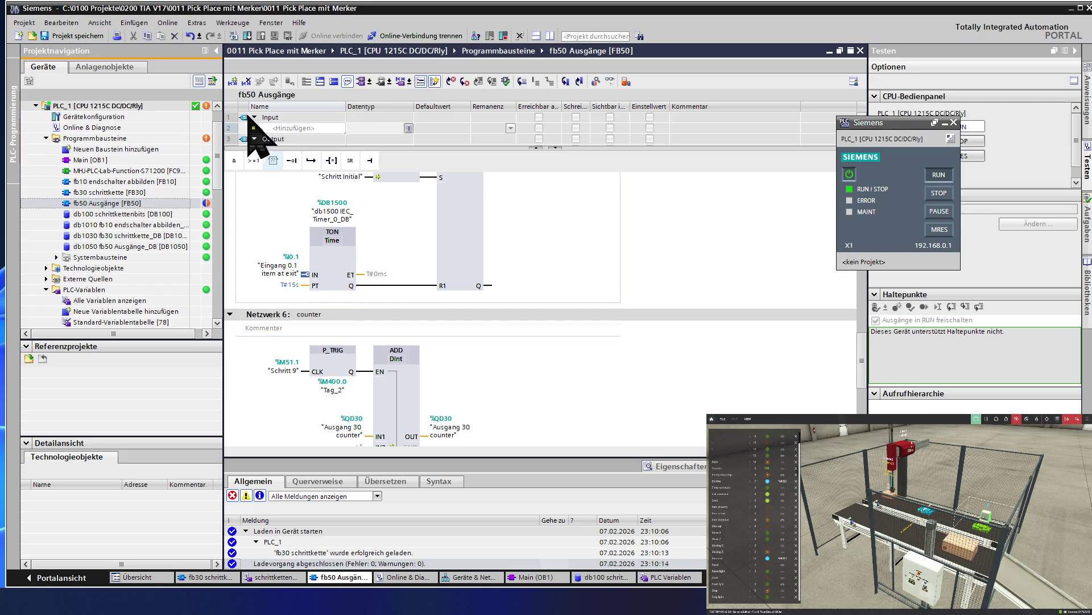
Download the changed fb50 block to PLC_1 and switch to Factory I/O.
left_click(246, 35)
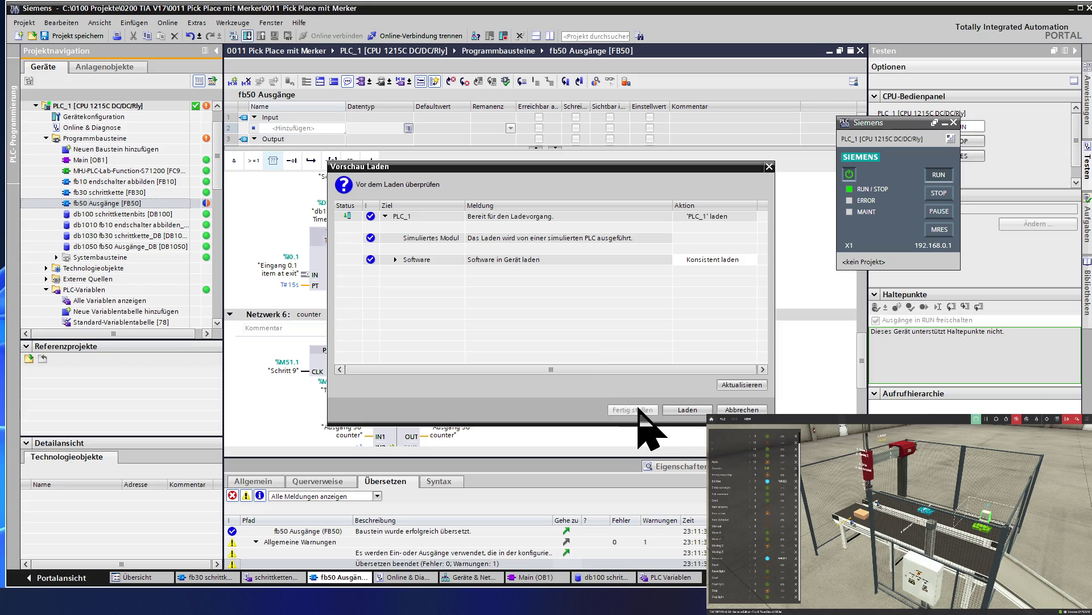
left_click(670, 409)
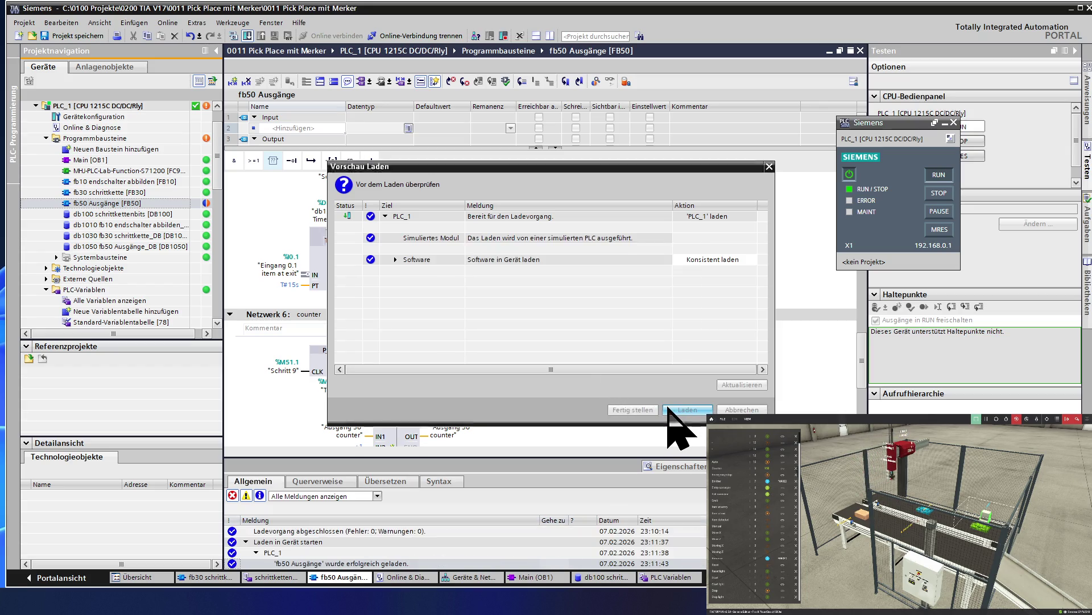
left_click(670, 408)
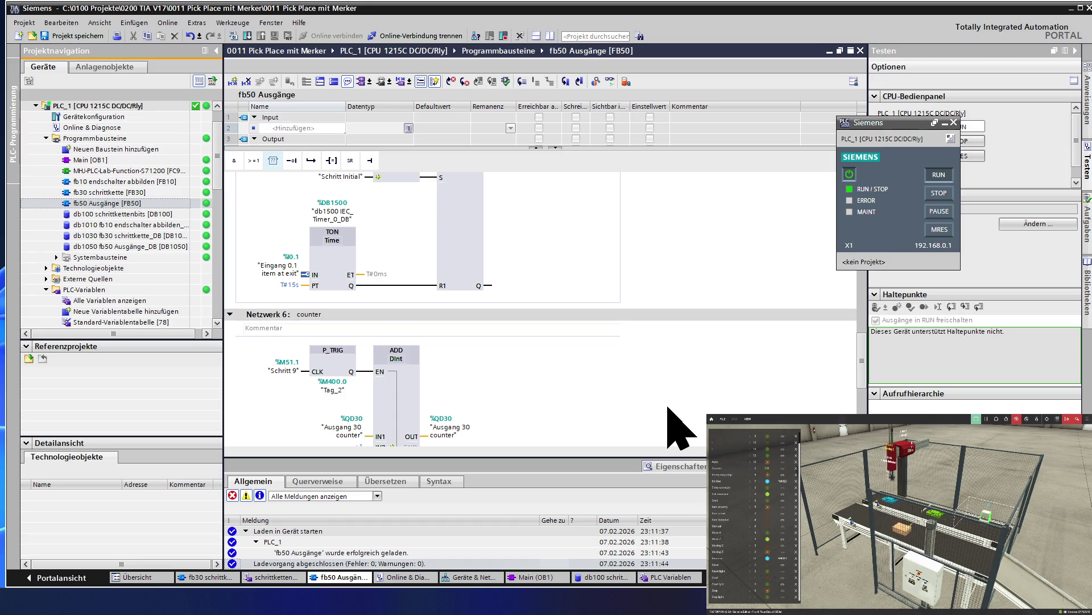
key("ctrl+super+Right")
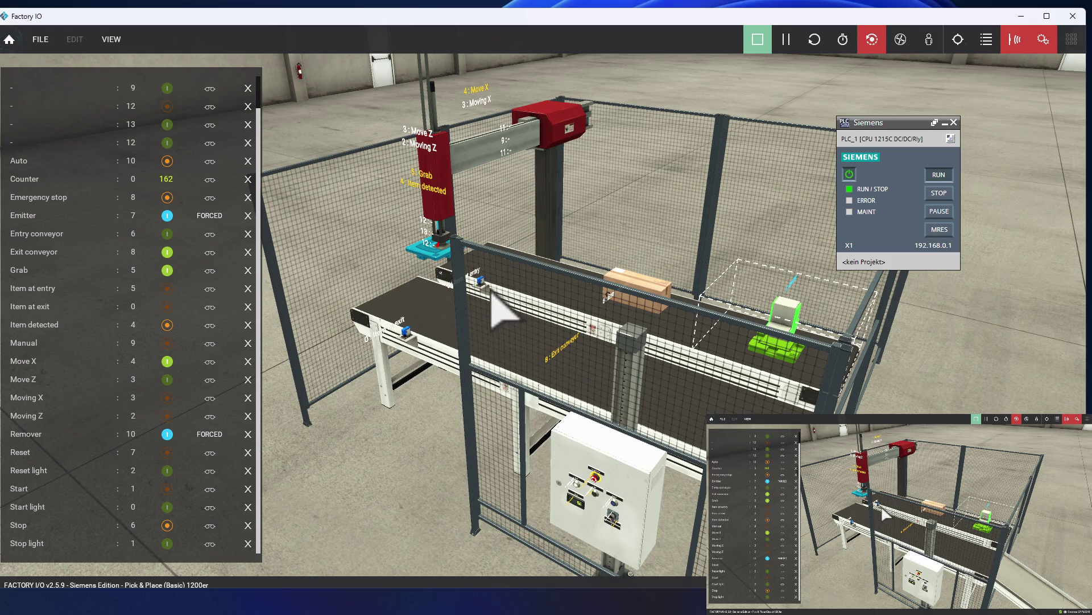
key("ctrl+super+Left")
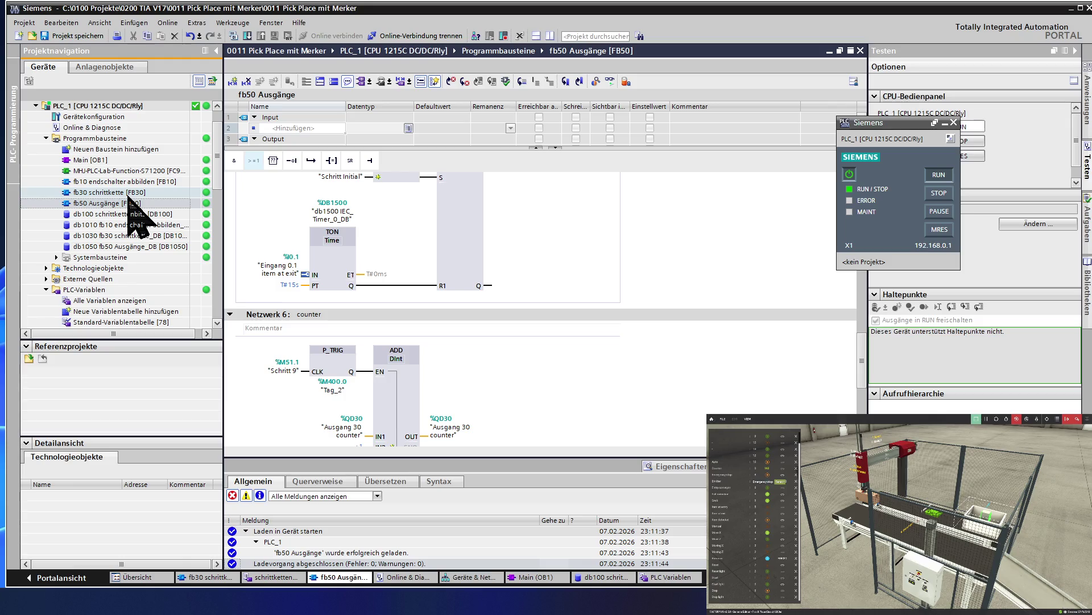
Open fb30 schrittkette, select the Schritt 5 operand in Netzwerk 6, then open fb50 Ausgänge.
double_click(127, 194)
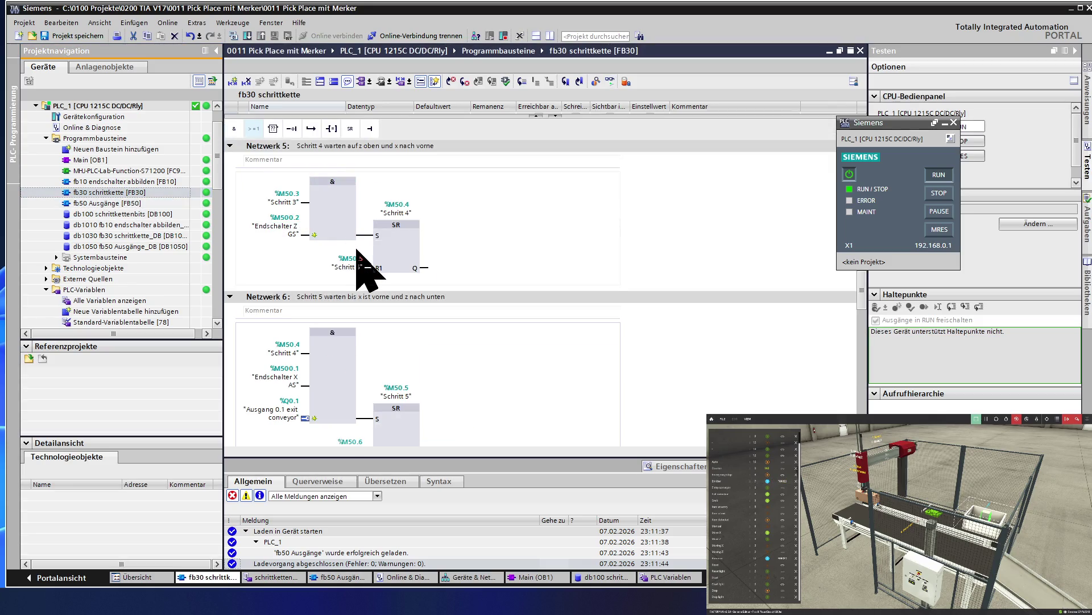
scroll(357, 250, "up", 10)
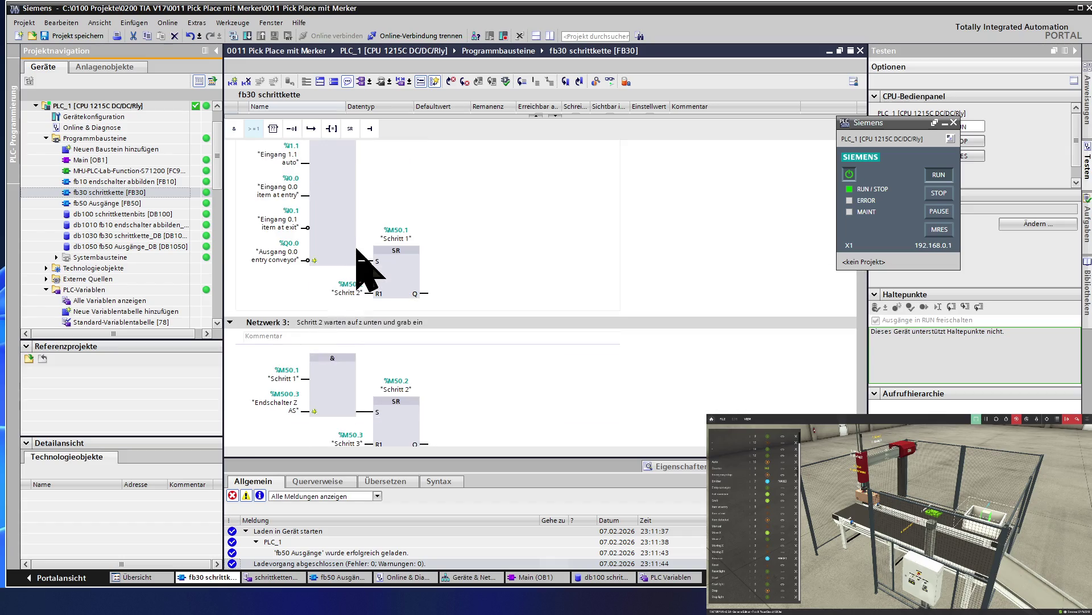
scroll(357, 251, "up", 3)
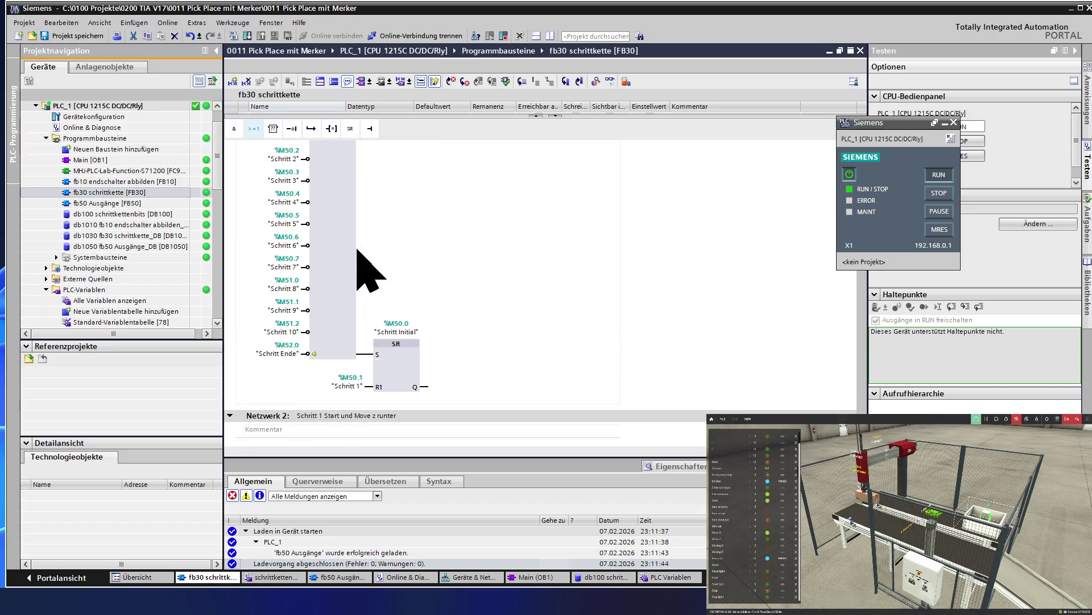
scroll(357, 250, "down", 10)
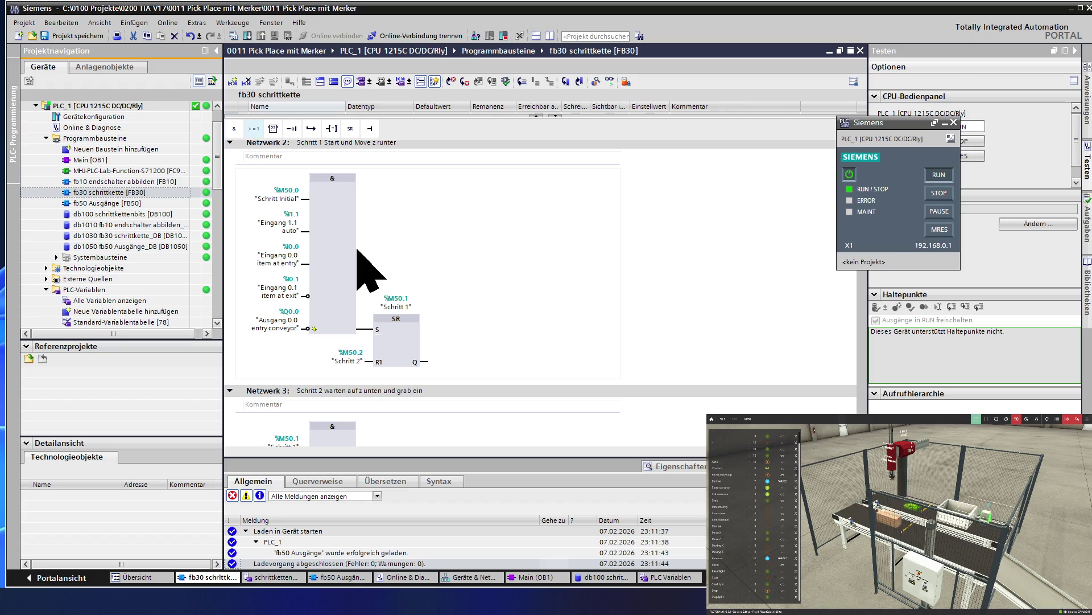
scroll(358, 250, "down", 3)
scroll(357, 249, "down", 3)
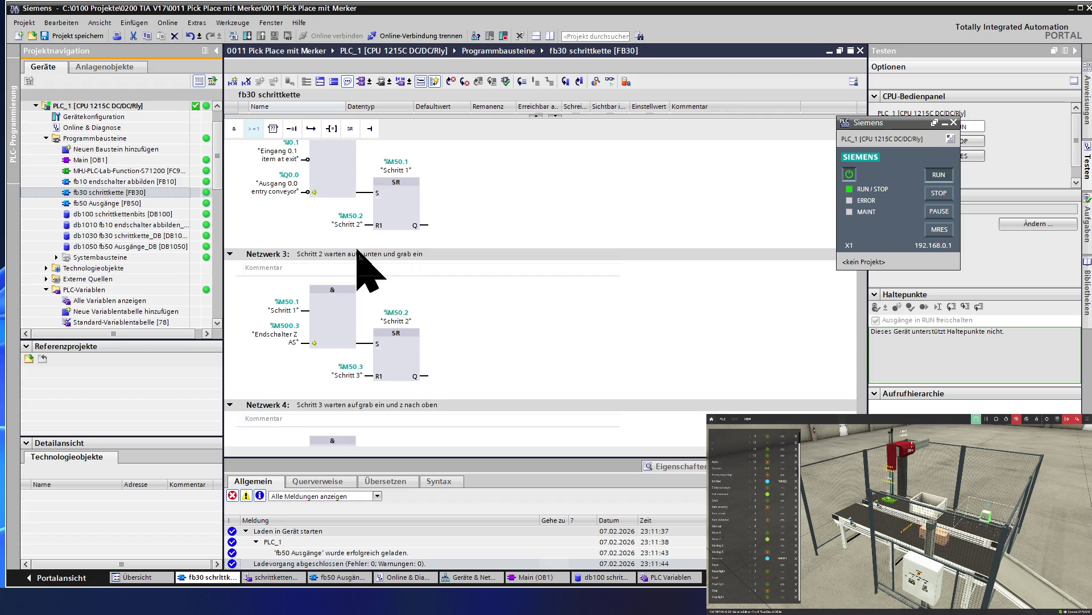
scroll(357, 249, "down", 3)
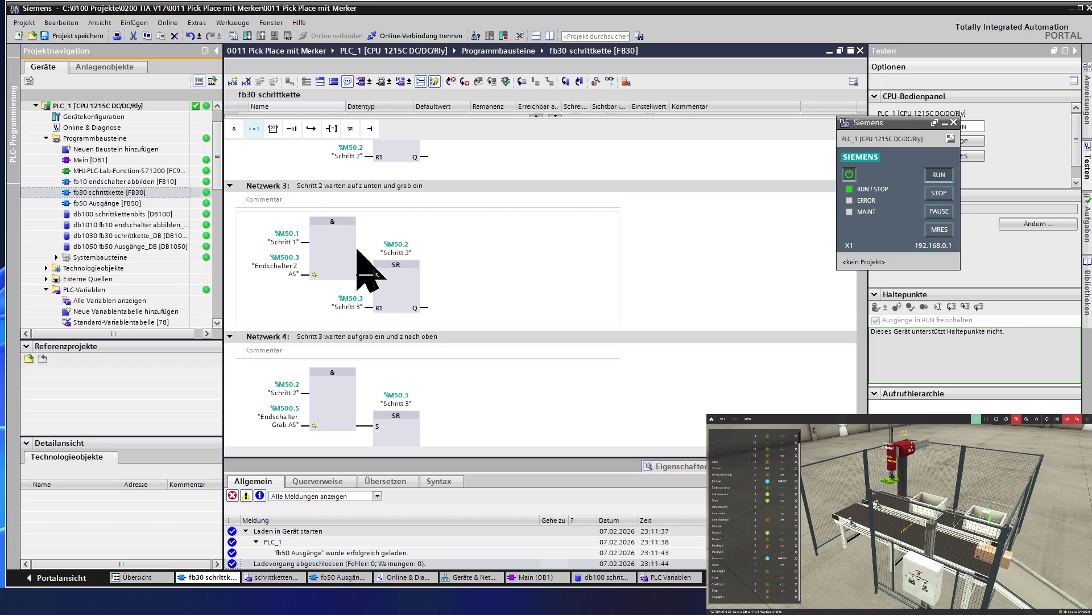
scroll(358, 250, "down", 6)
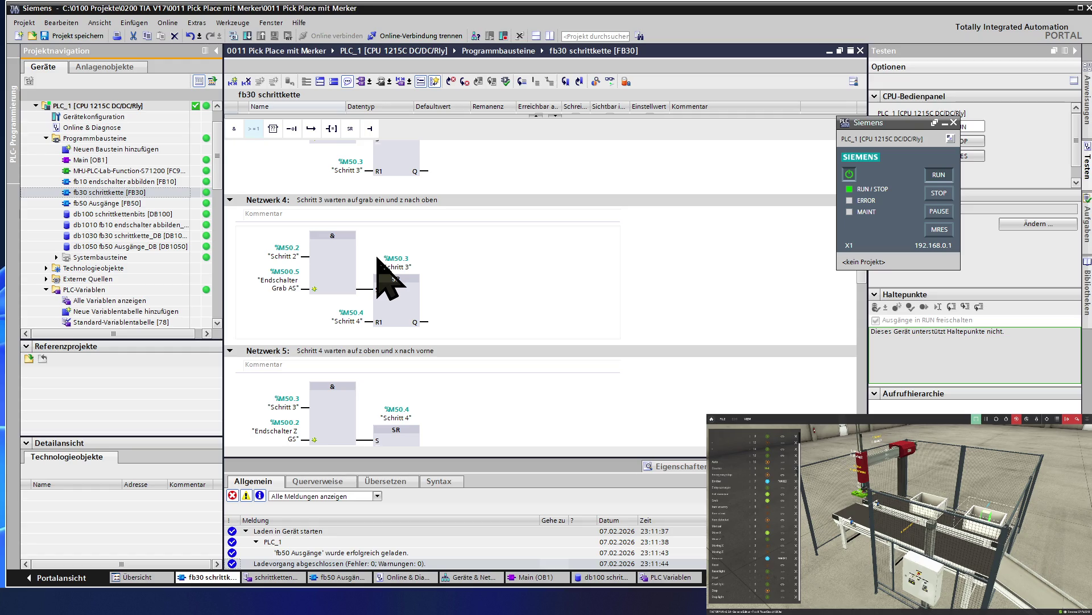
scroll(379, 259, "down", 2)
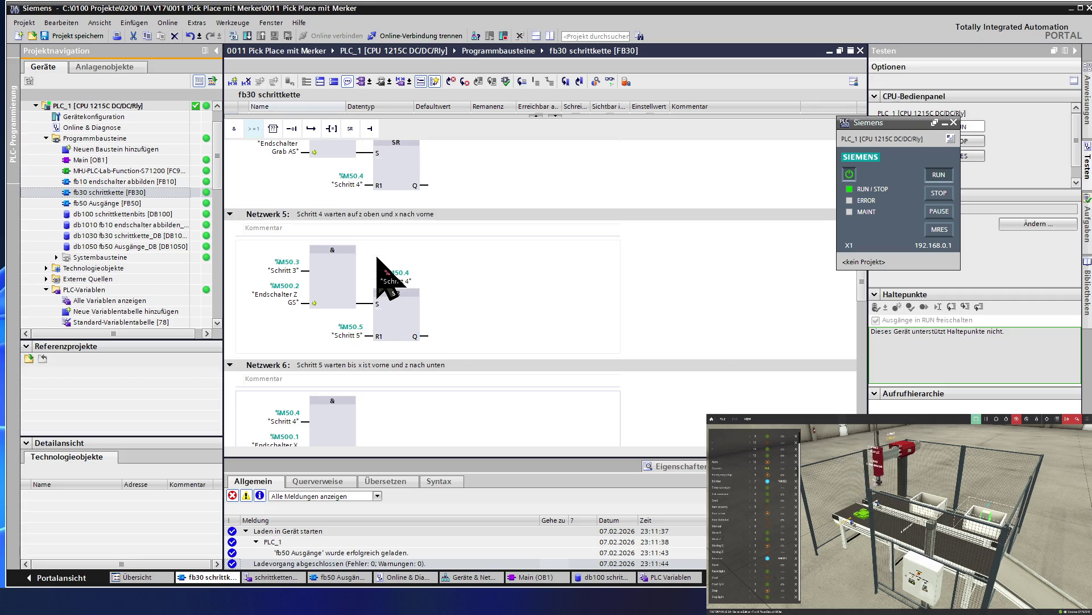
scroll(378, 258, "down", 1)
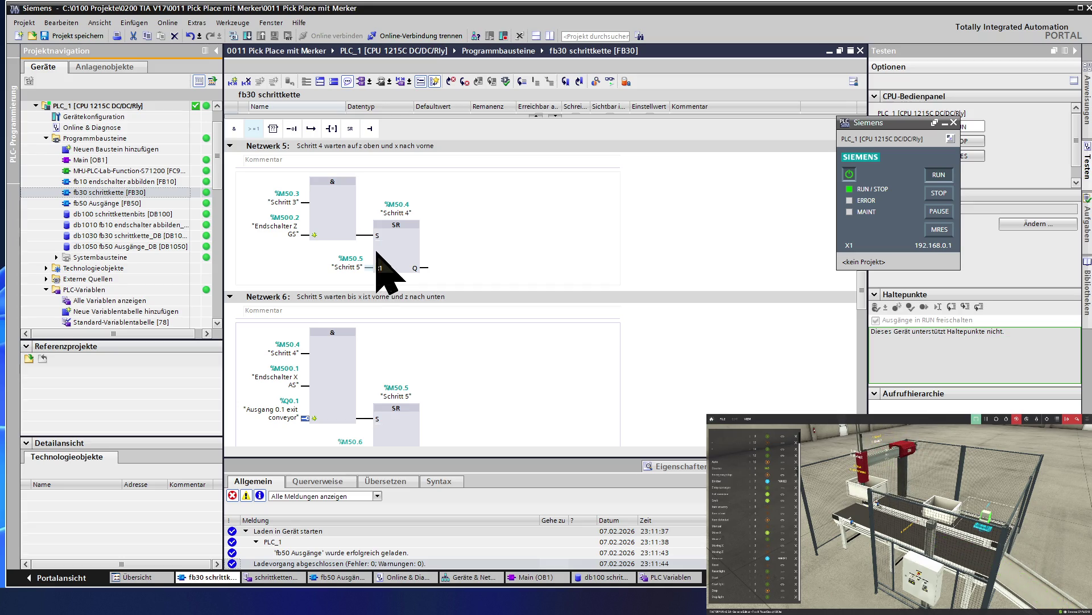
scroll(377, 258, "down", 1)
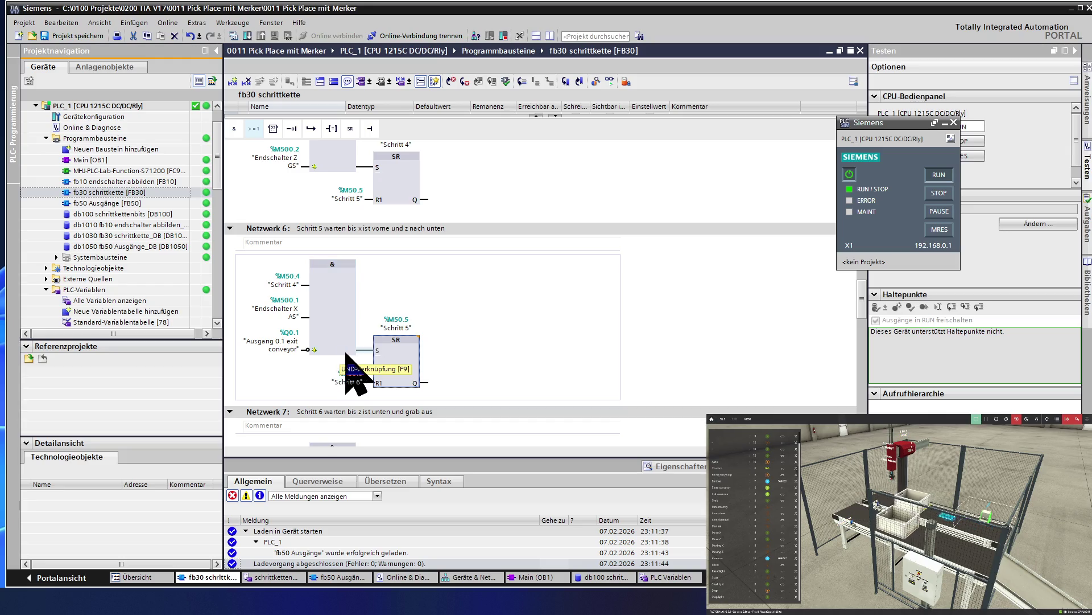
left_click(401, 329)
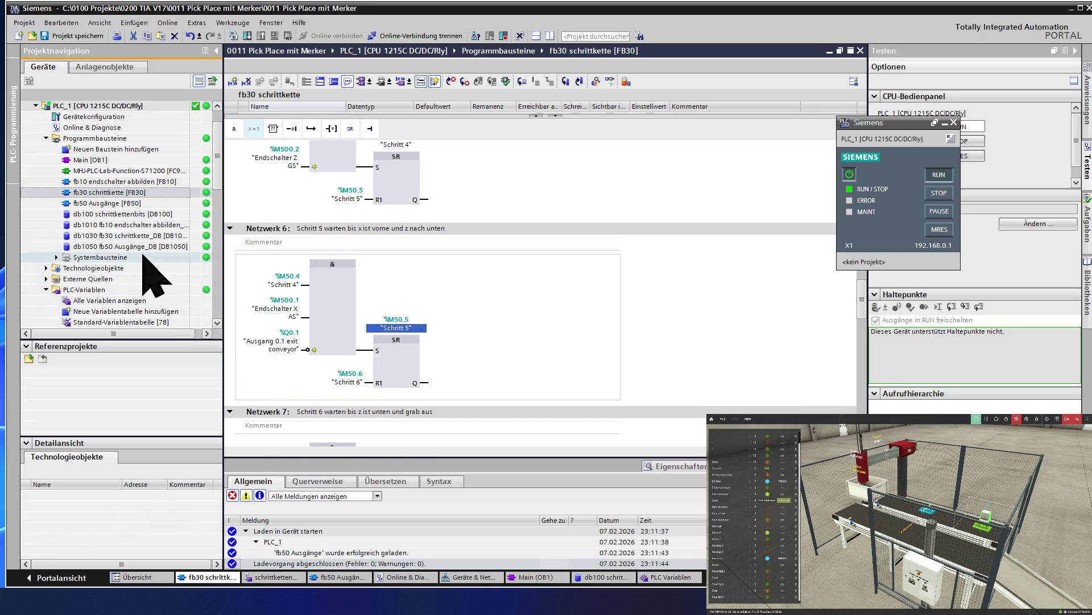
double_click(139, 204)
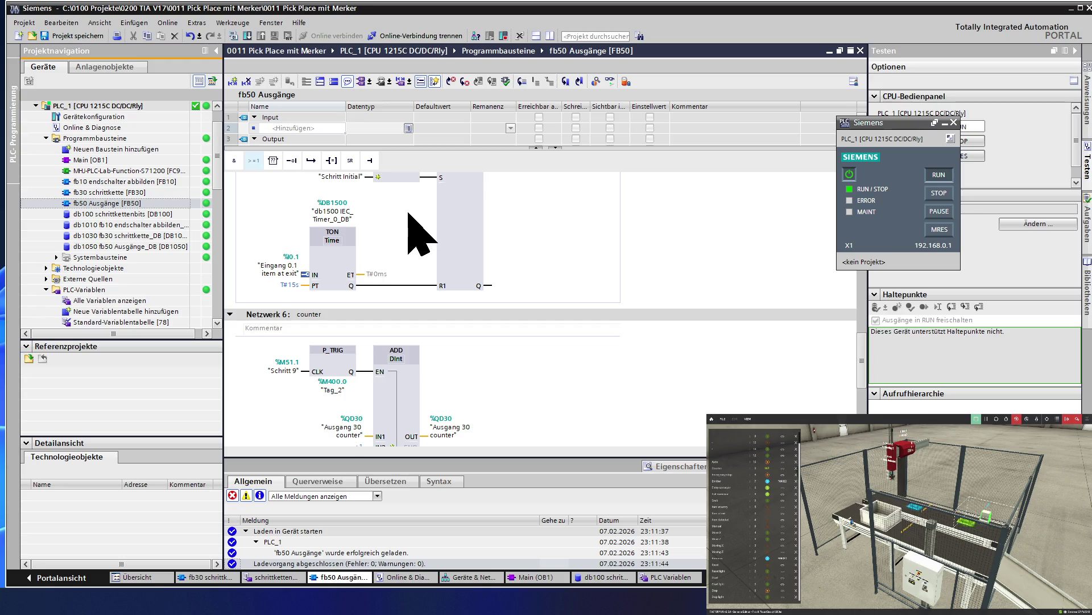
Scroll fb50 up to Netzwerk 4 and select the AND box's Schritt Initial input.
scroll(418, 231, "up", 3)
scroll(418, 230, "up", 5)
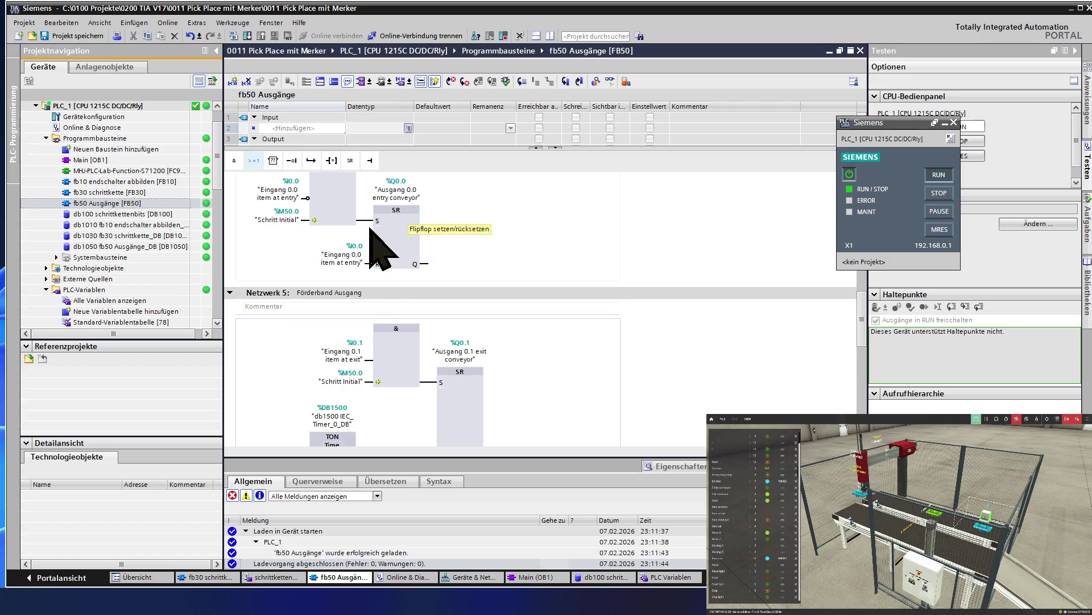
scroll(369, 237, "up", 3)
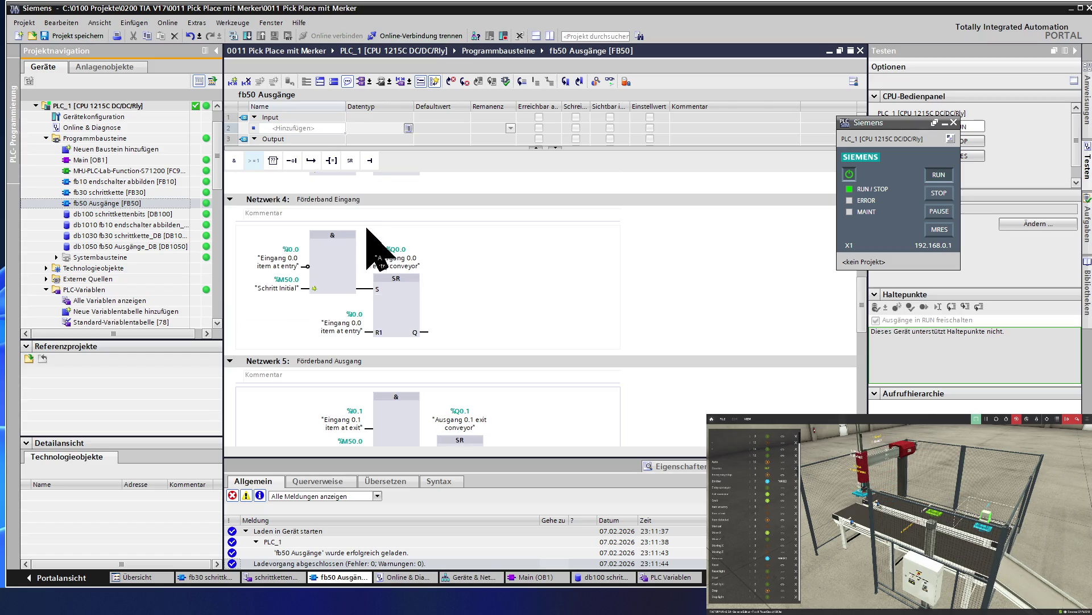
left_click(310, 291)
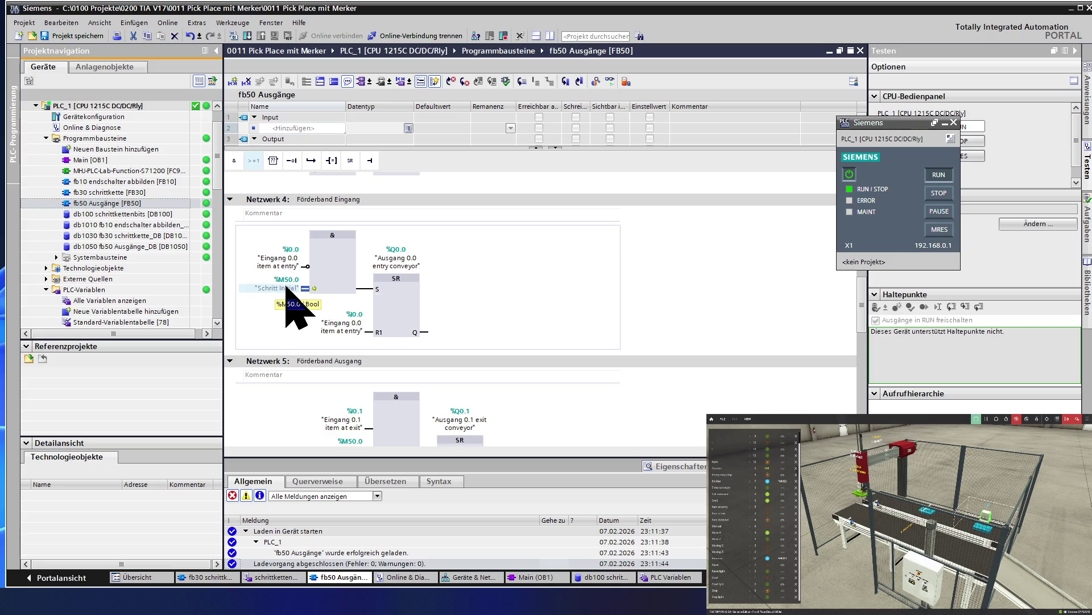
Insert an OR box before the AND and enter M50.5 (Schritt 5) as its second input.
left_click(253, 160)
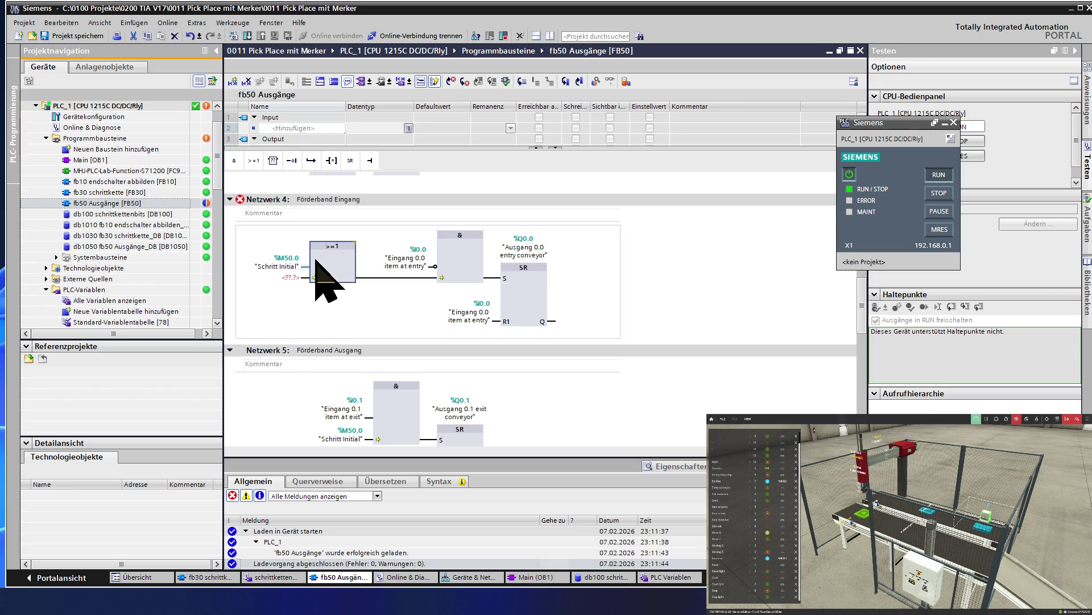
left_click(291, 277)
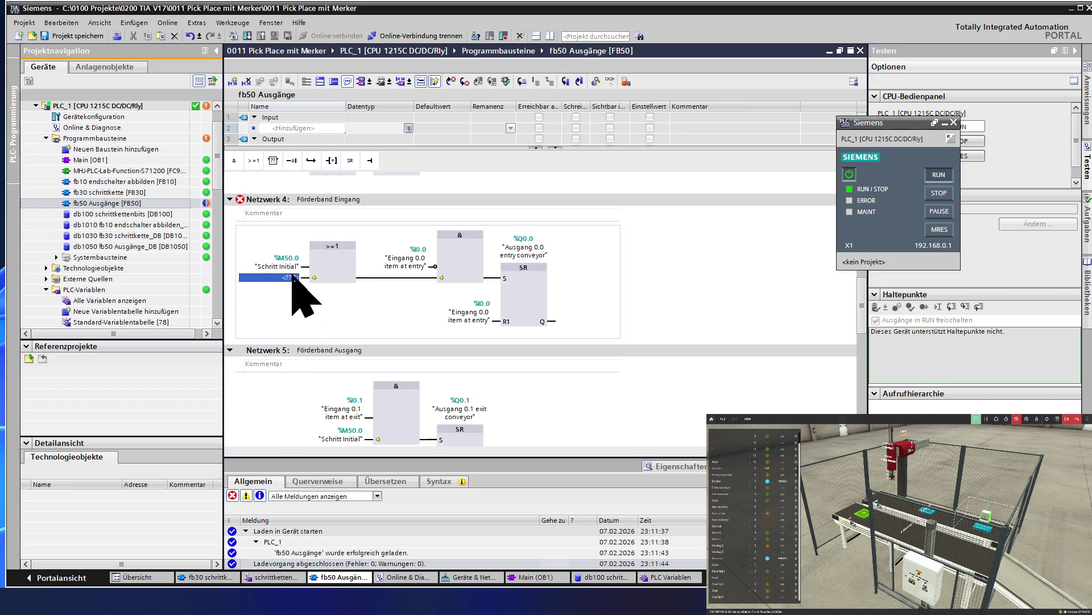
type("M50.5")
left_click(332, 279)
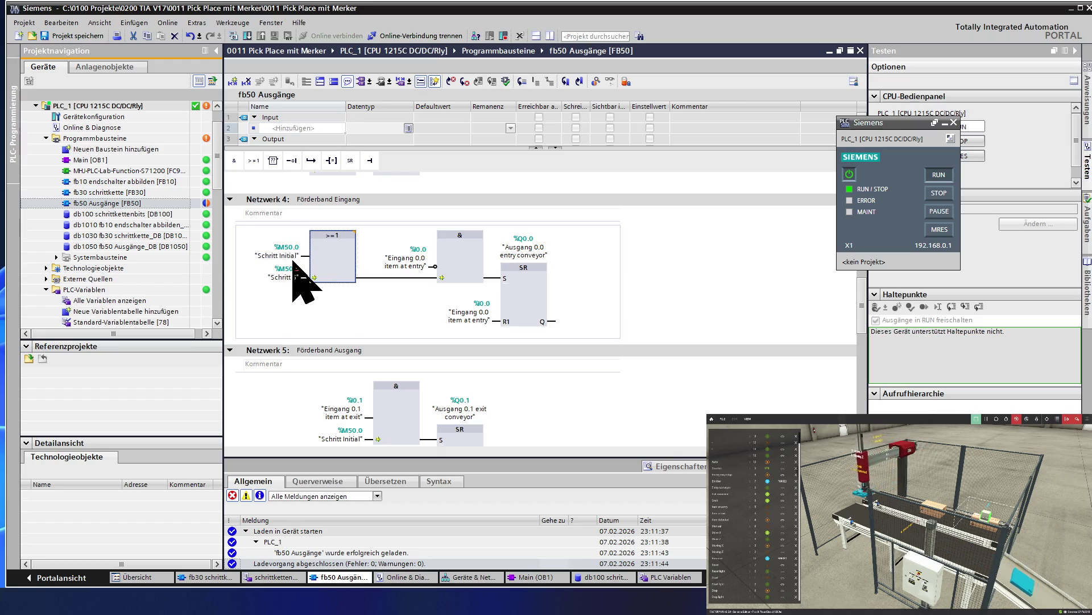
Download the edited fb50 to PLC_1, watch Factory I/O, then return to TIA Portal.
left_click(249, 36)
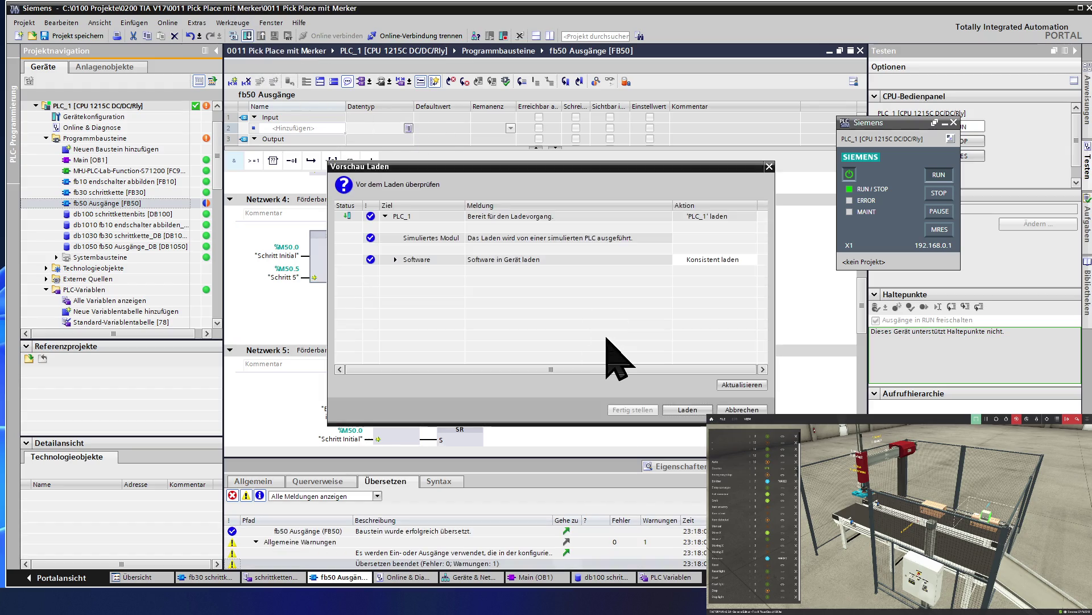
left_click(685, 411)
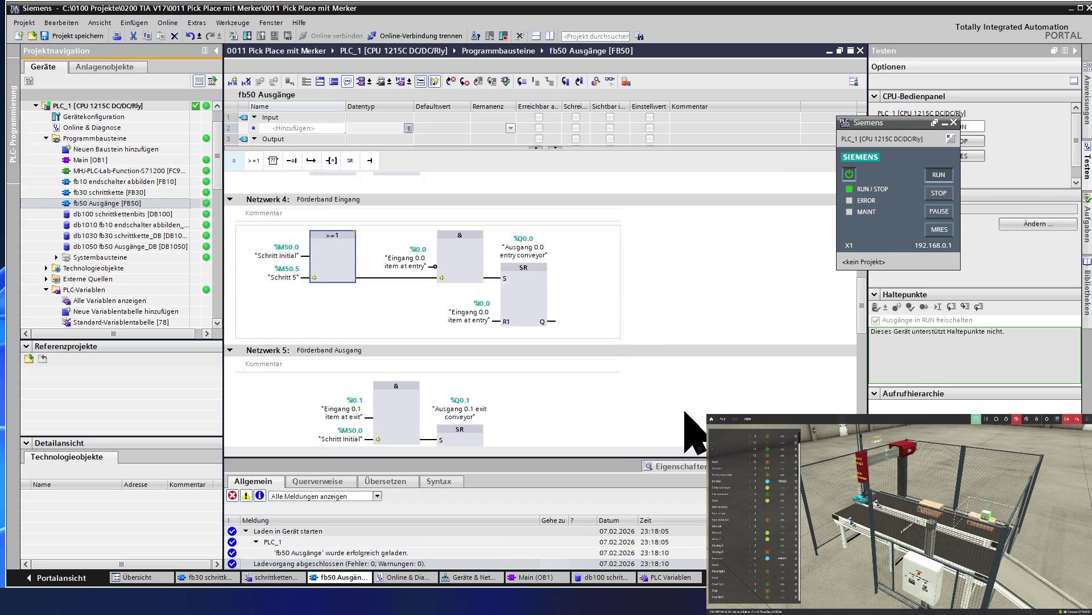
key("ctrl+super+Right")
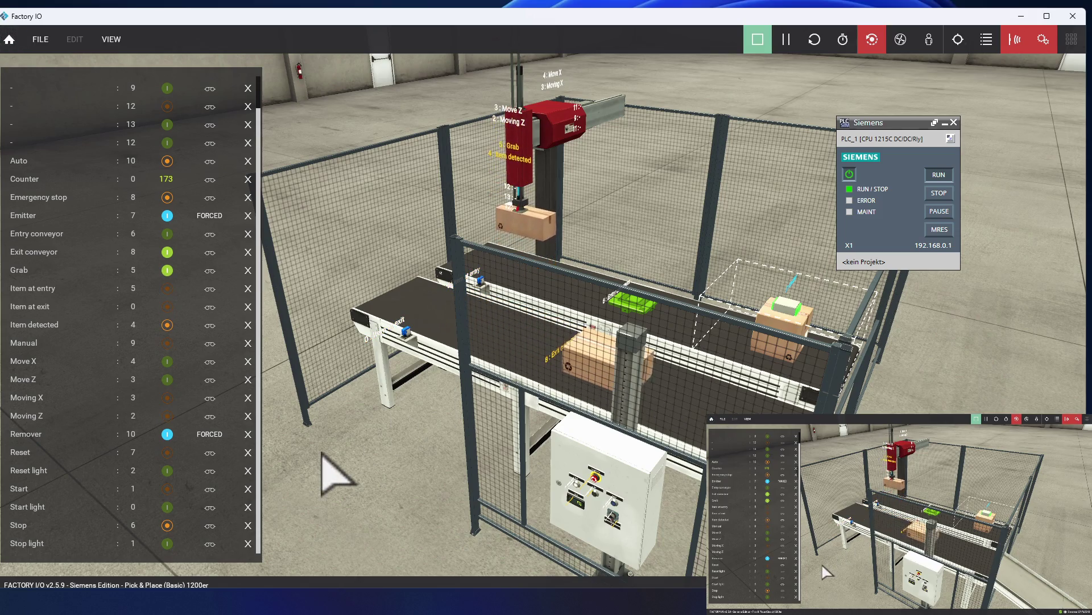
key("ctrl+super+Left")
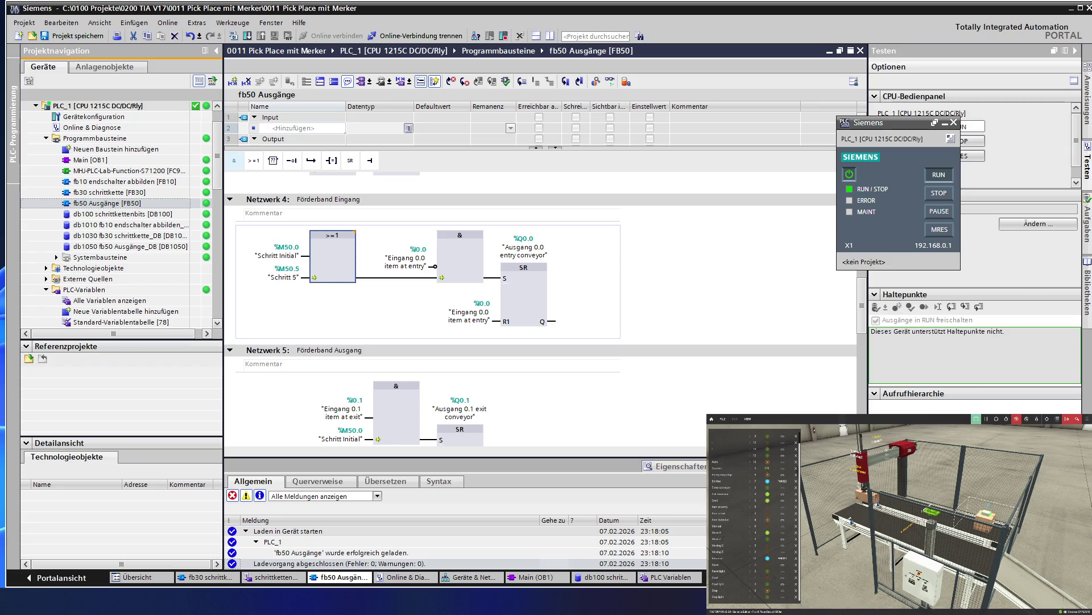
Change the exit-conveyor TON timer preset from T#15s to T#5s.
scroll(369, 290, "down", 3)
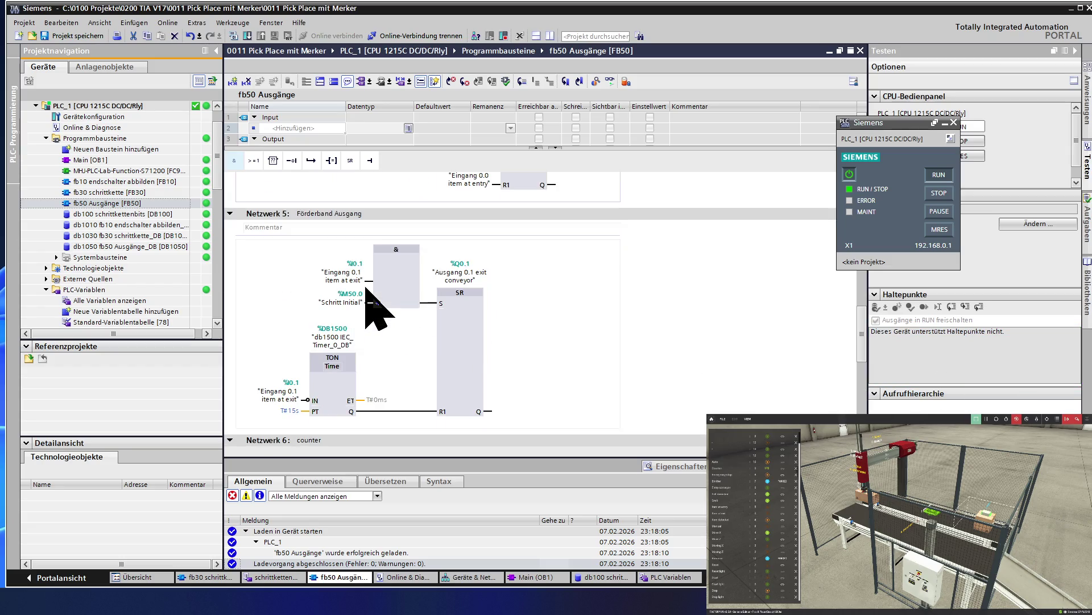
scroll(380, 336, "down", 2)
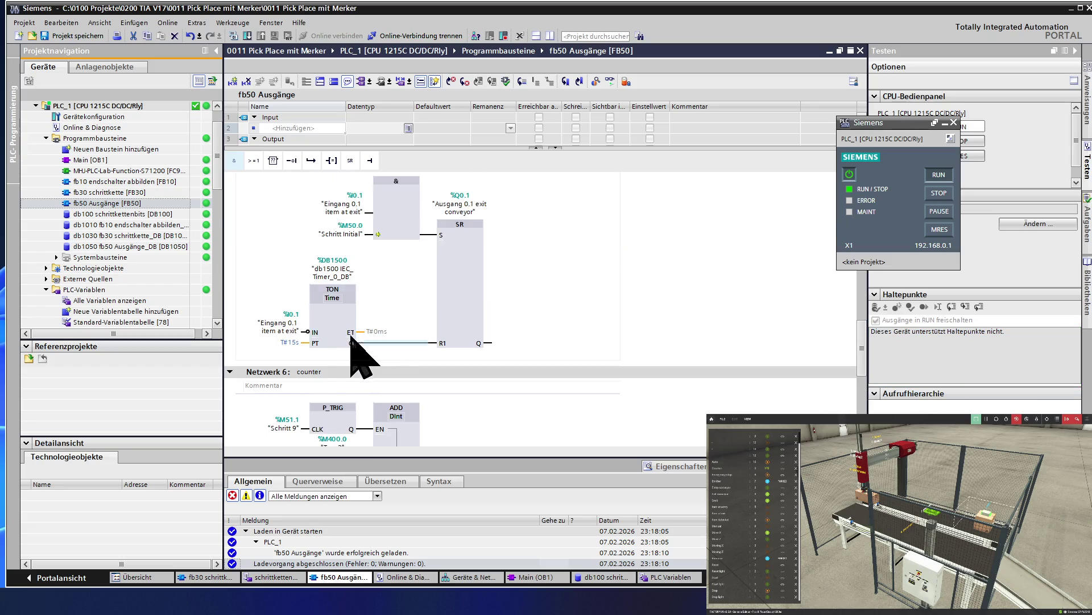
left_click(298, 343)
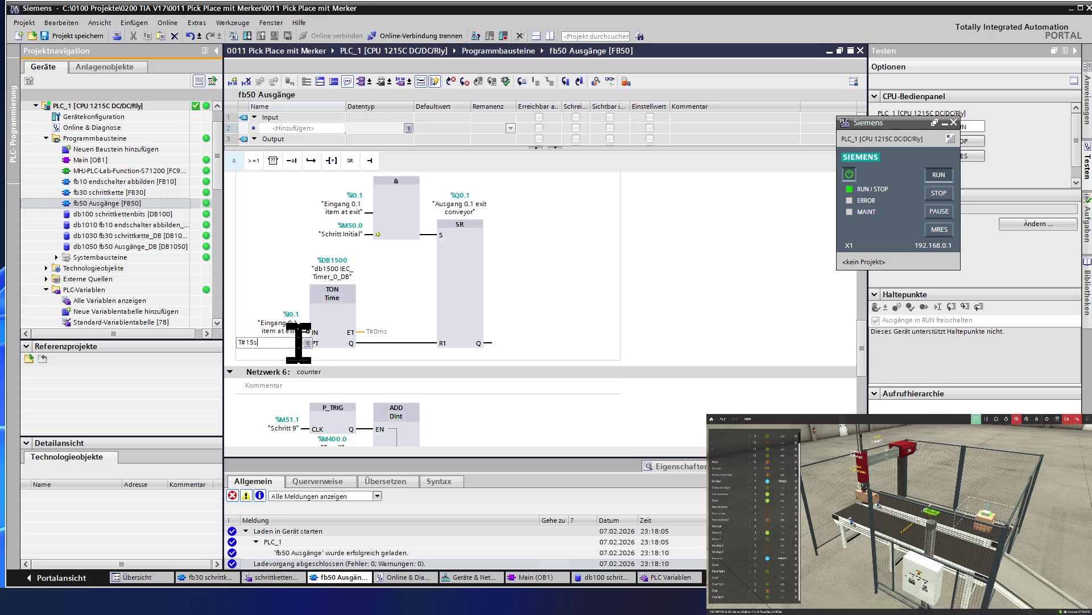
type("T#5")
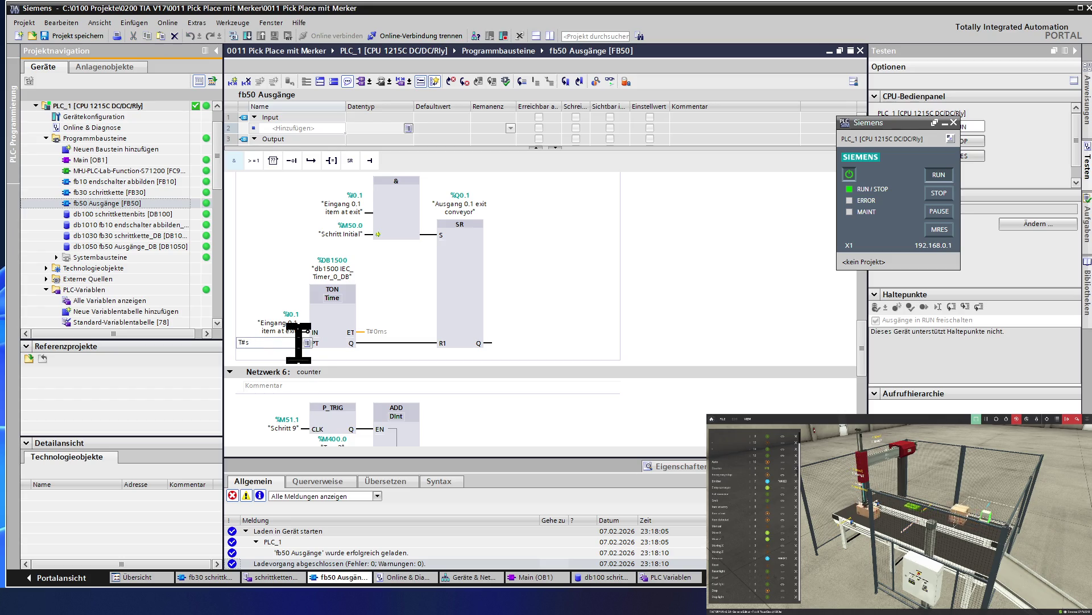
key("Return")
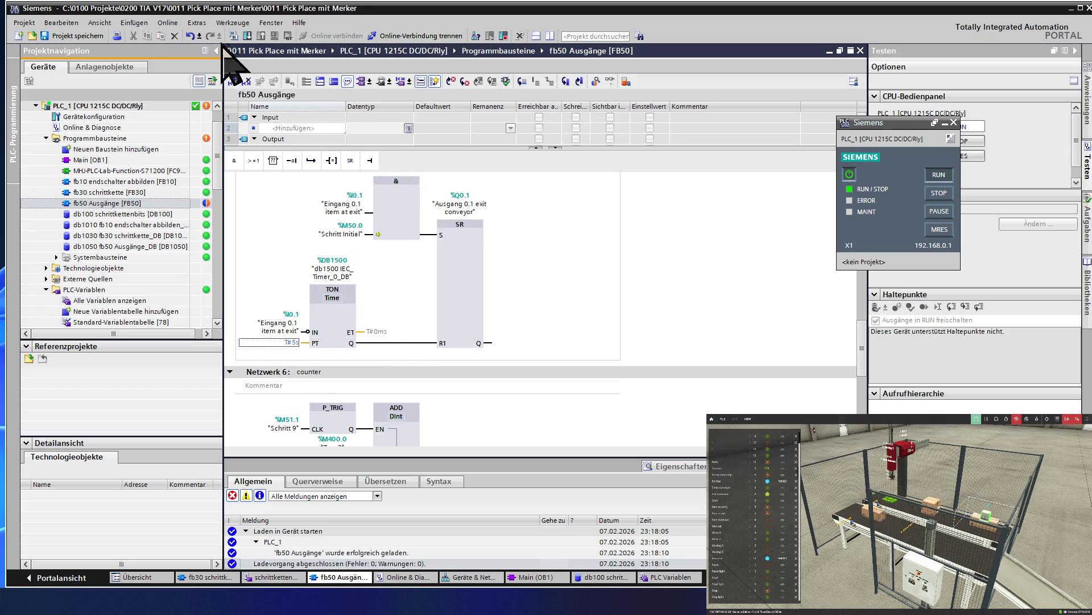
Download the changed block to PLC_1 and switch to Factory I/O.
left_click(248, 36)
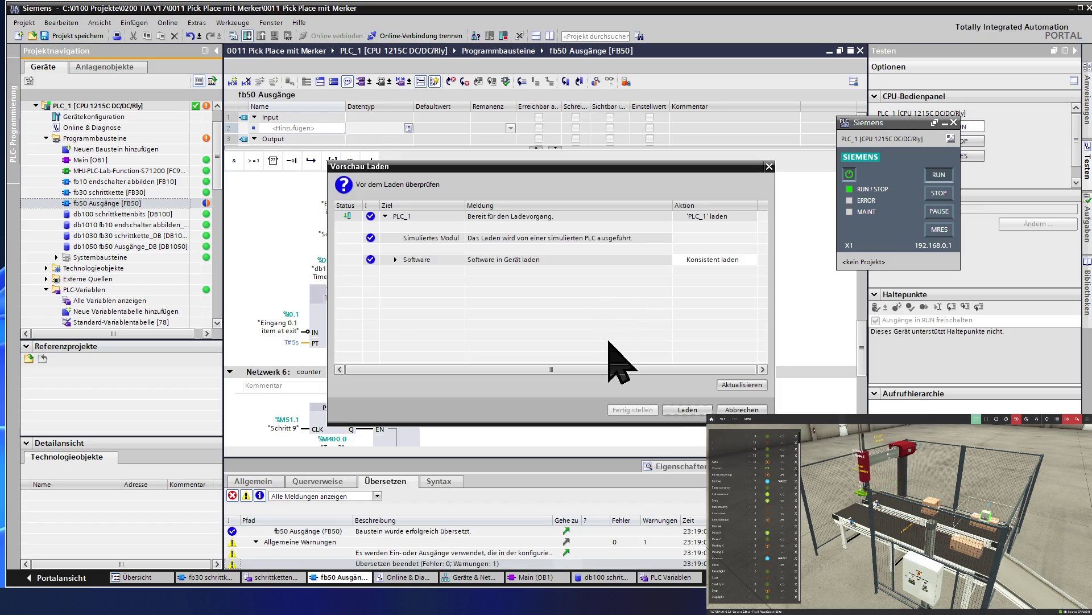
left_click(670, 412)
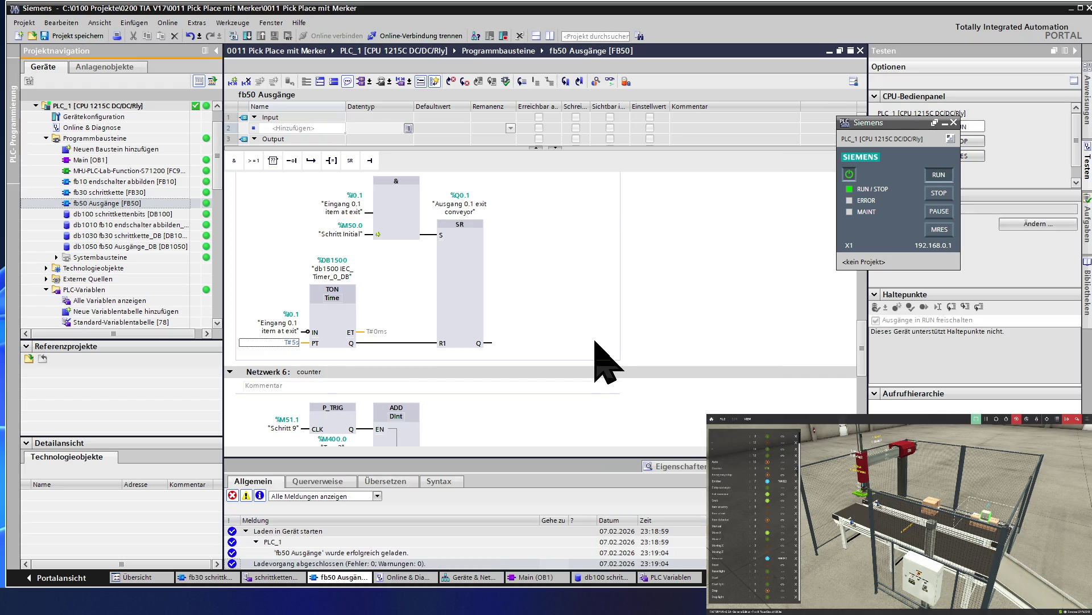
key("ctrl+super+Right")
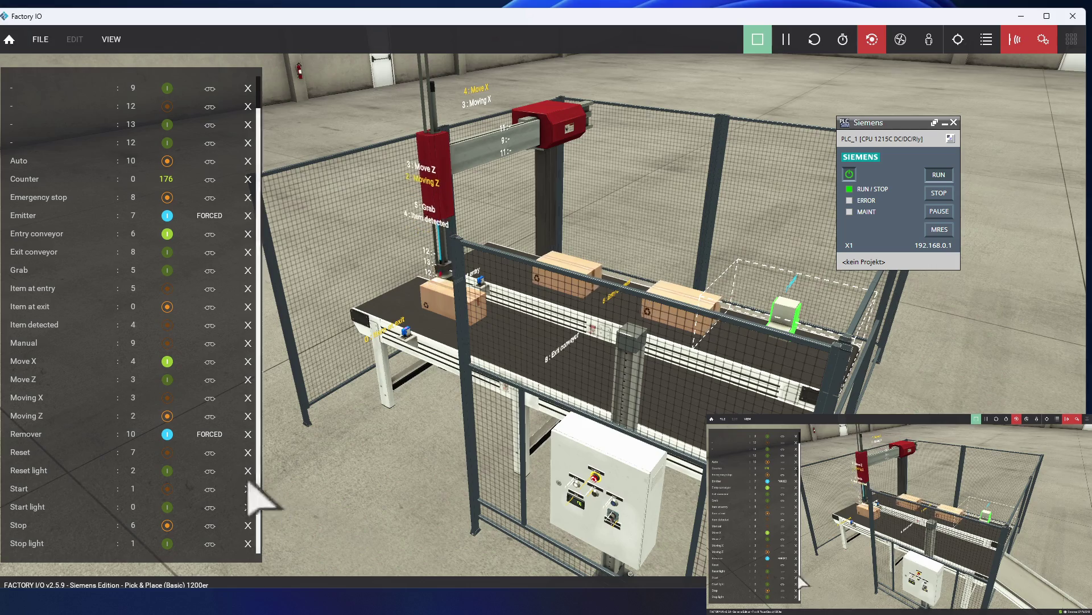
key("ctrl+super+Left")
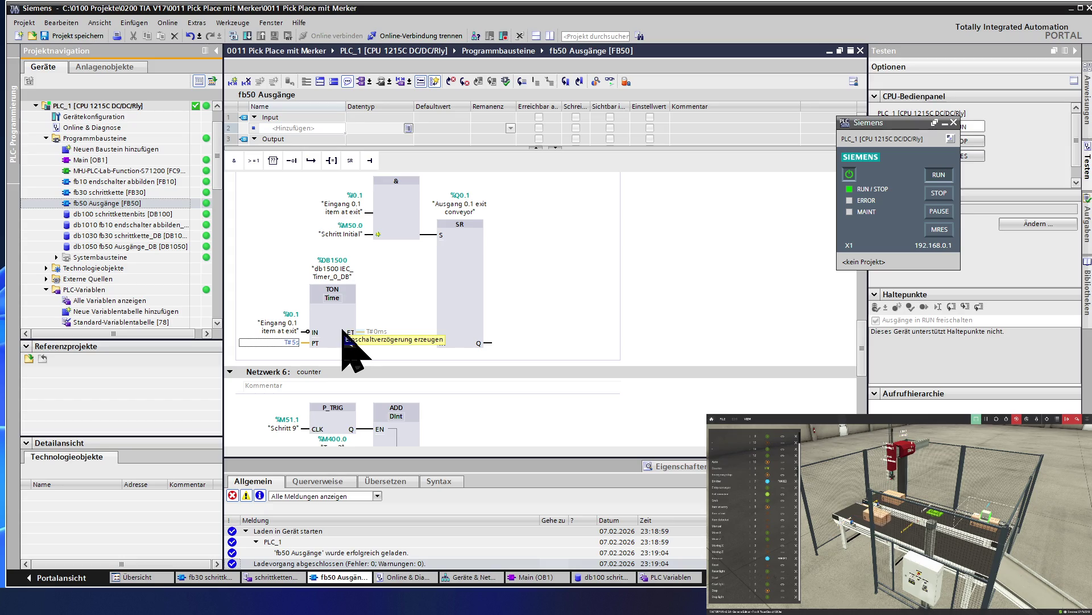
left_click(284, 342)
type("T#2s")
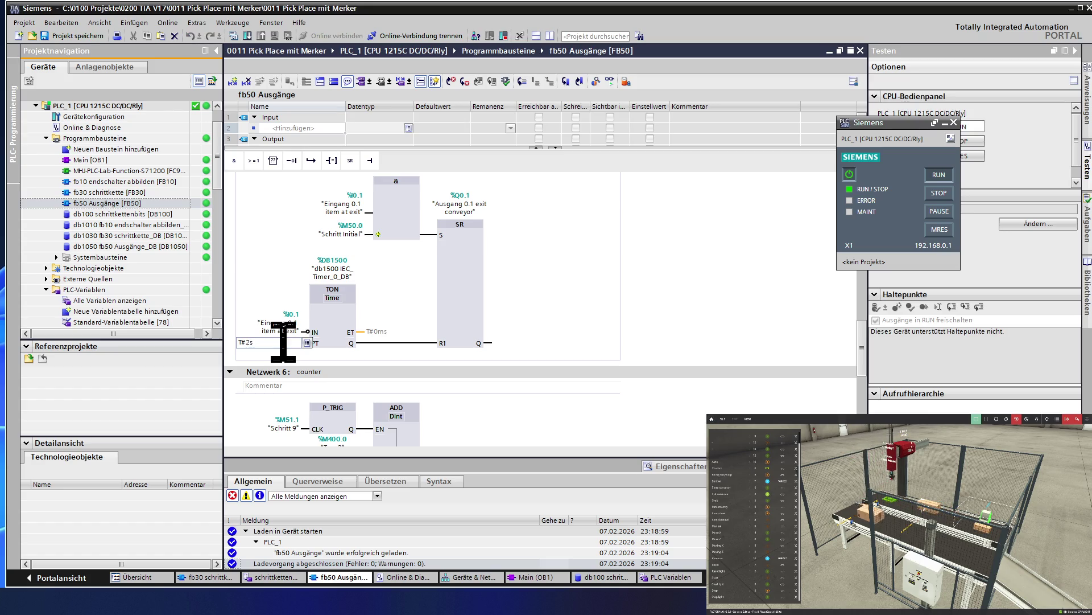
Commit the T#2s exit-timer preset, download fb50 to PLC_1, and switch to Factory I/O.
key("Return")
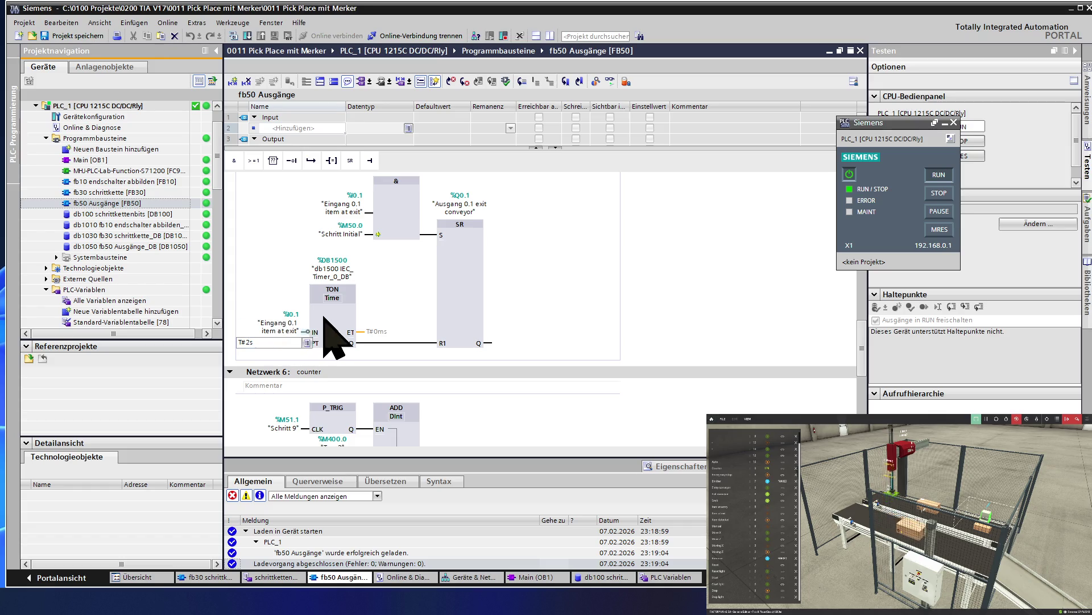
left_click(248, 35)
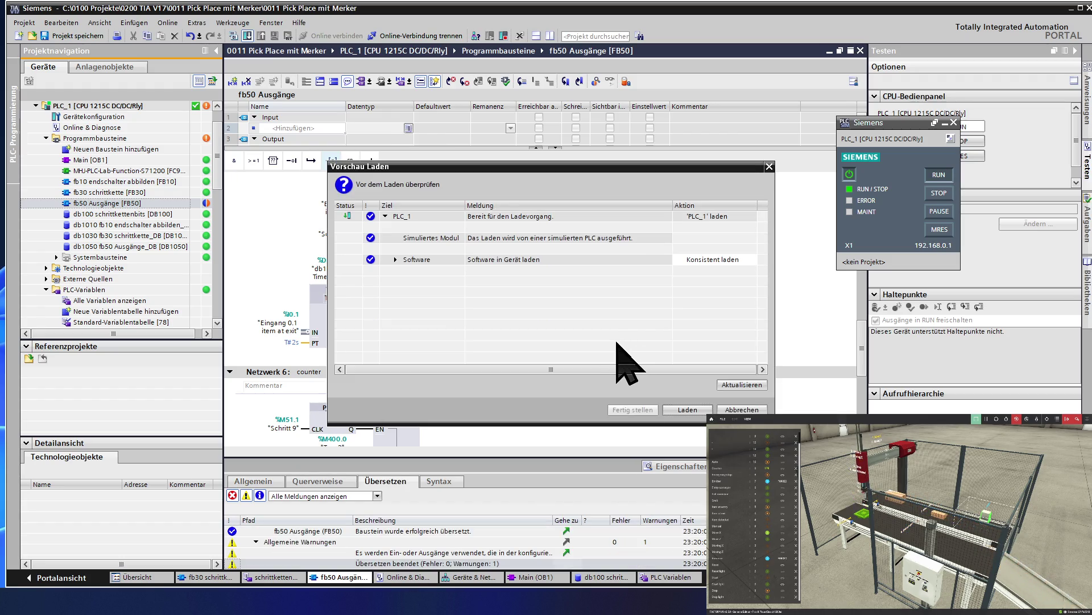
left_click(686, 410)
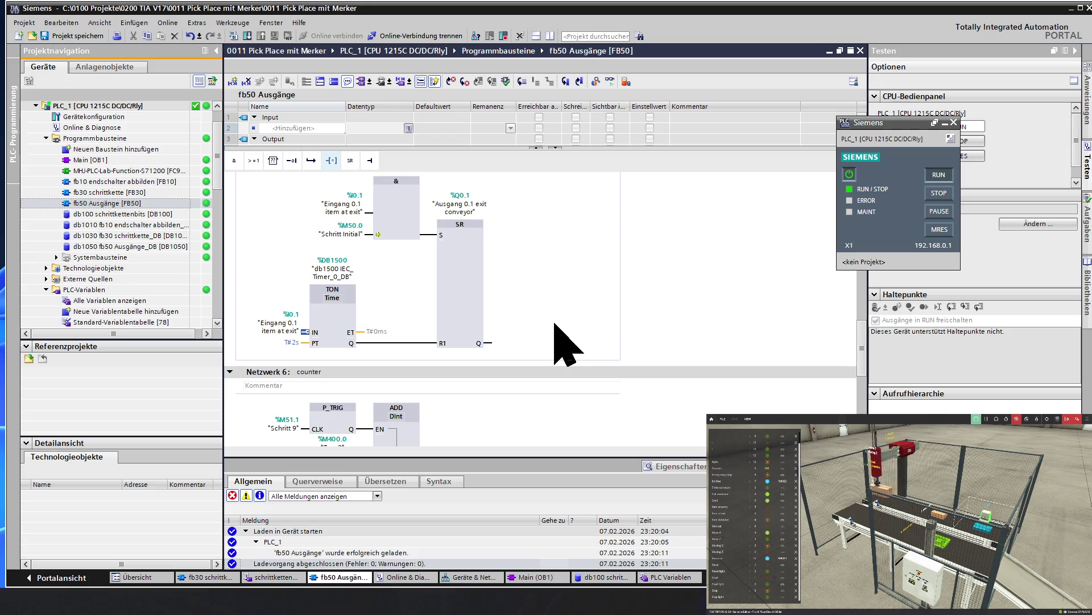
key("ctrl+super+Right")
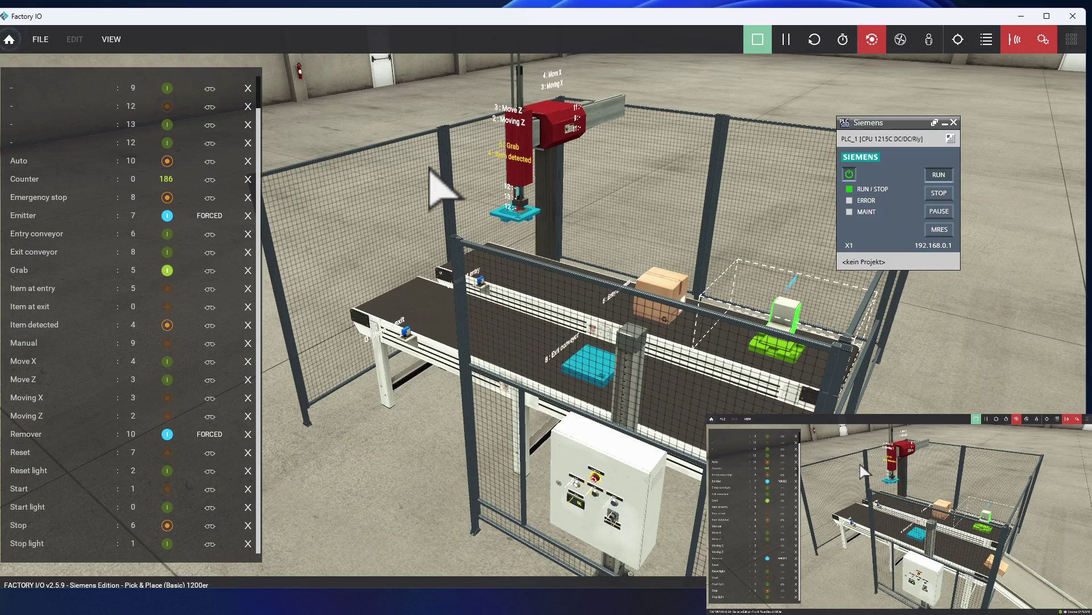
Return to TIA Portal after the Factory I/O counter reaches 186.
key("ctrl+super+Left")
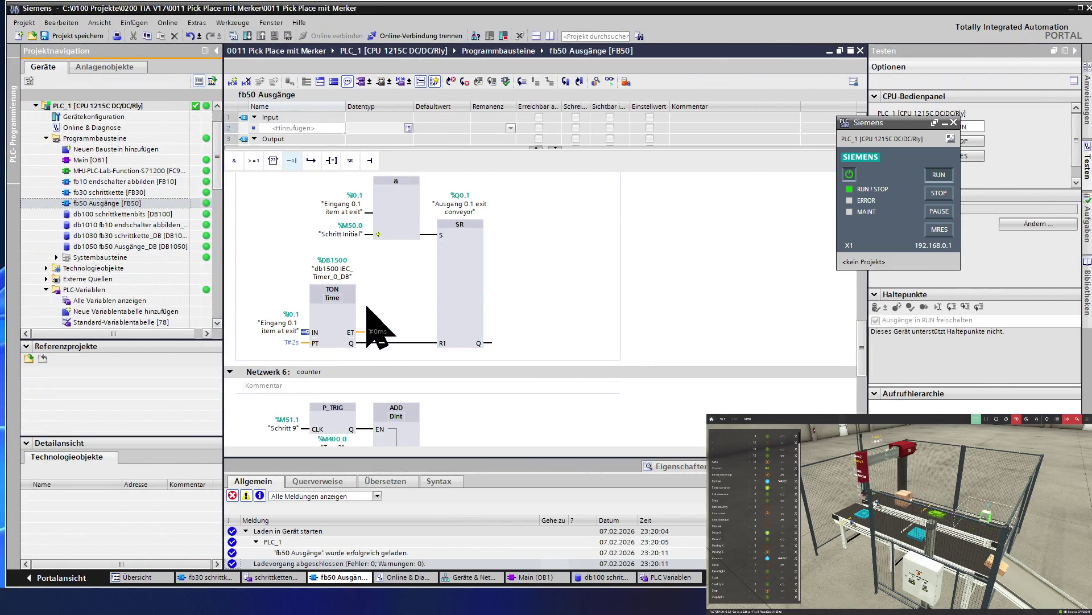
In Netzwerk 5, OR Schritt Initial with Schritt 8 ahead of the exit-conveyor AND, then bring up the step notes.
scroll(340, 319, "up", 2)
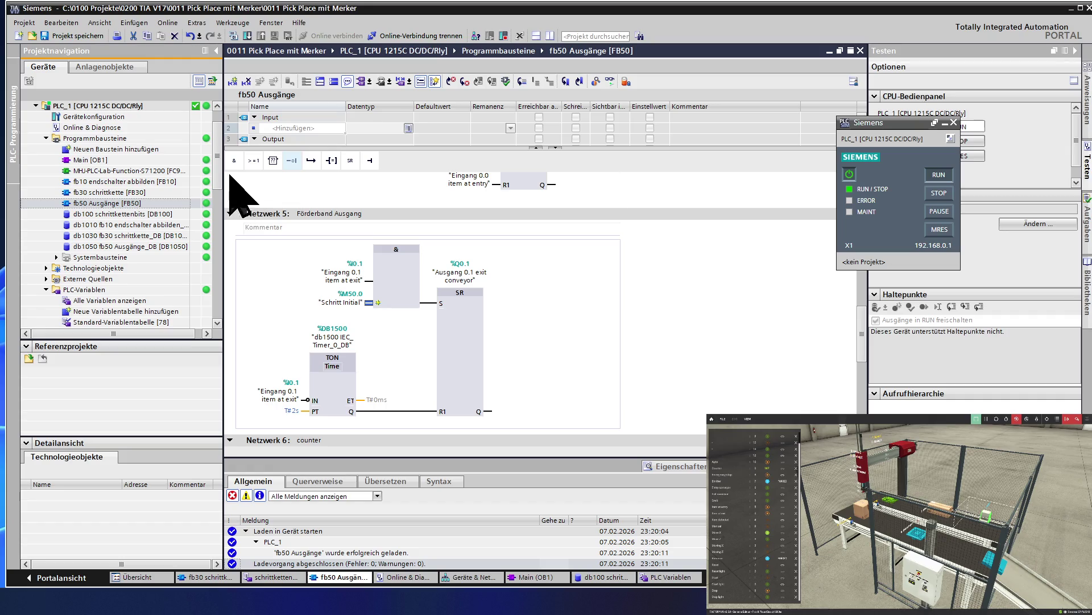
left_click(260, 163)
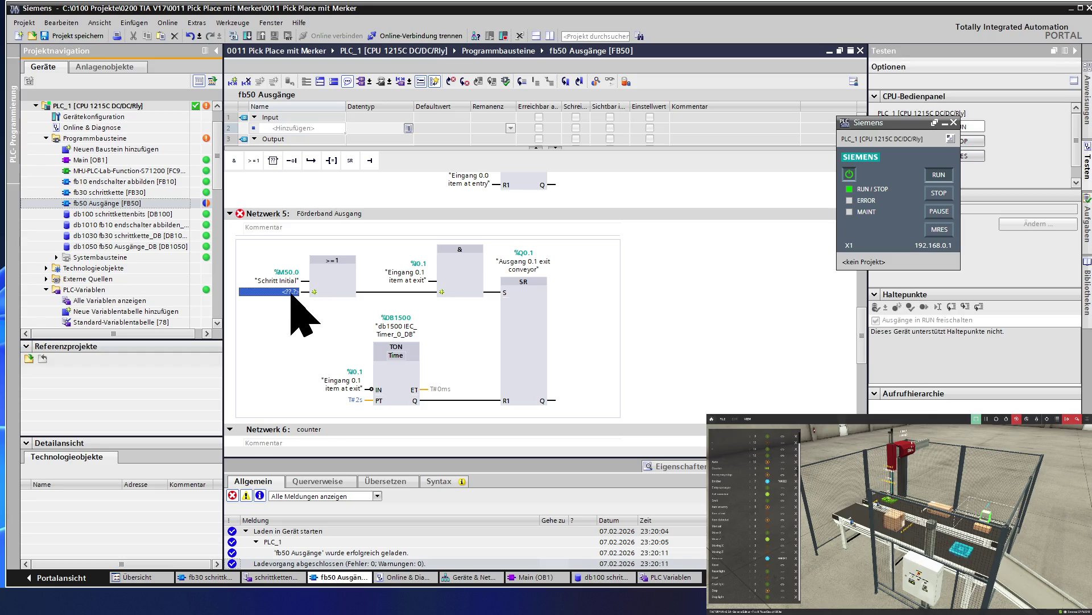
type("sc")
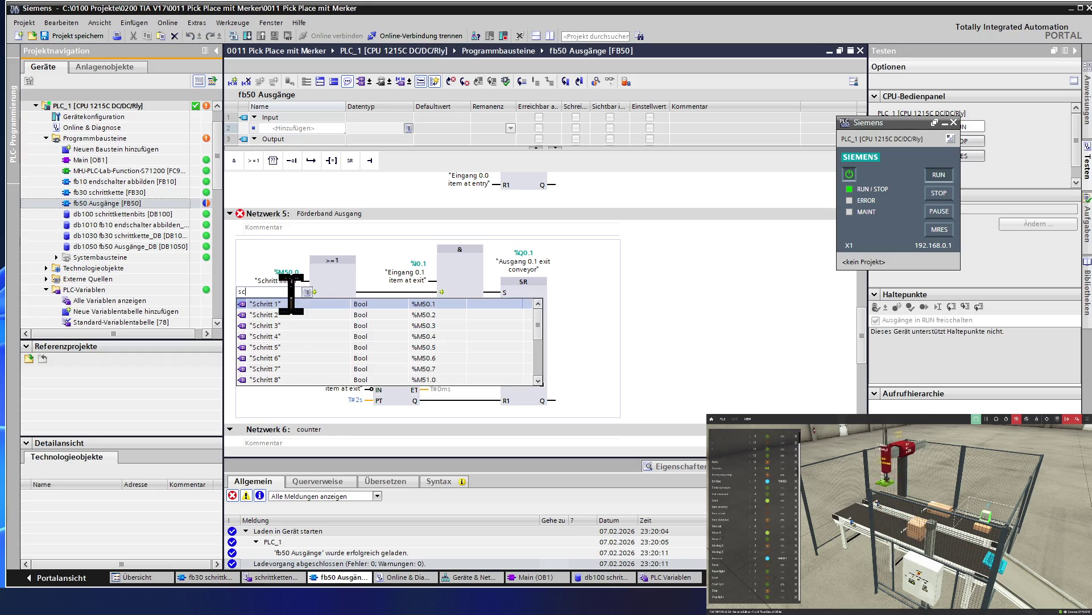
left_click(292, 380)
key("Return")
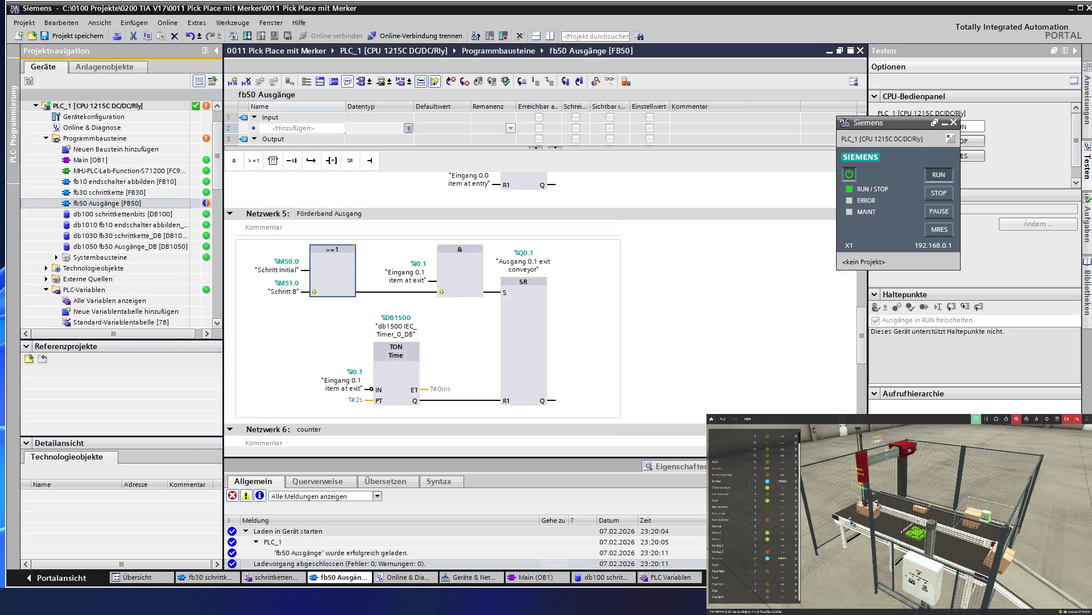
key("alt+Tab")
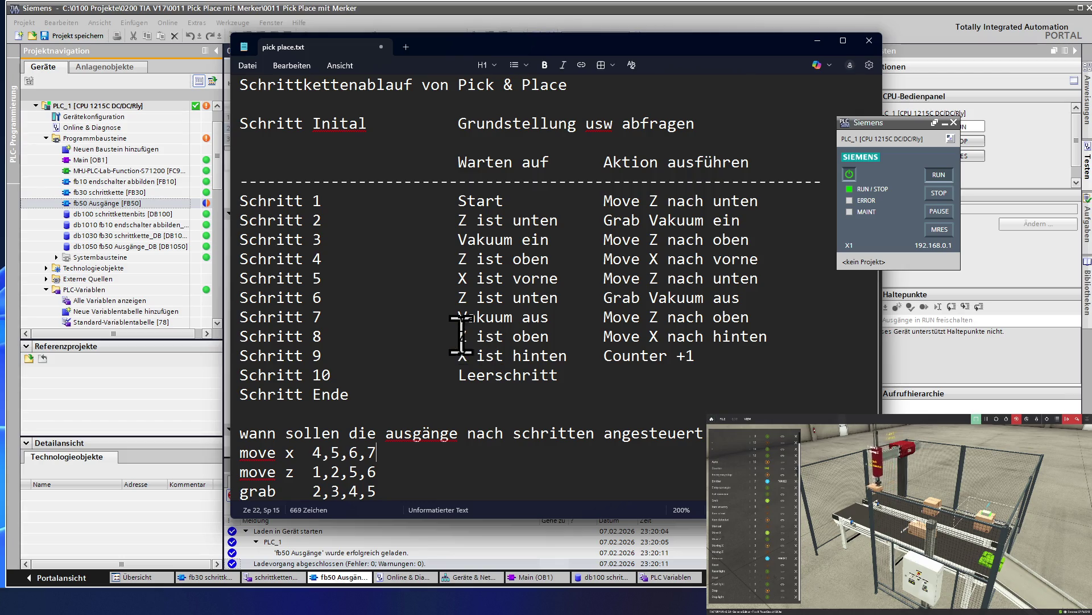
Check Schritt 8 in the notes: wait for 'Z ist oben', then 'Move X nach hinten', and return to TIA Portal.
left_click_drag(459, 336, 555, 341)
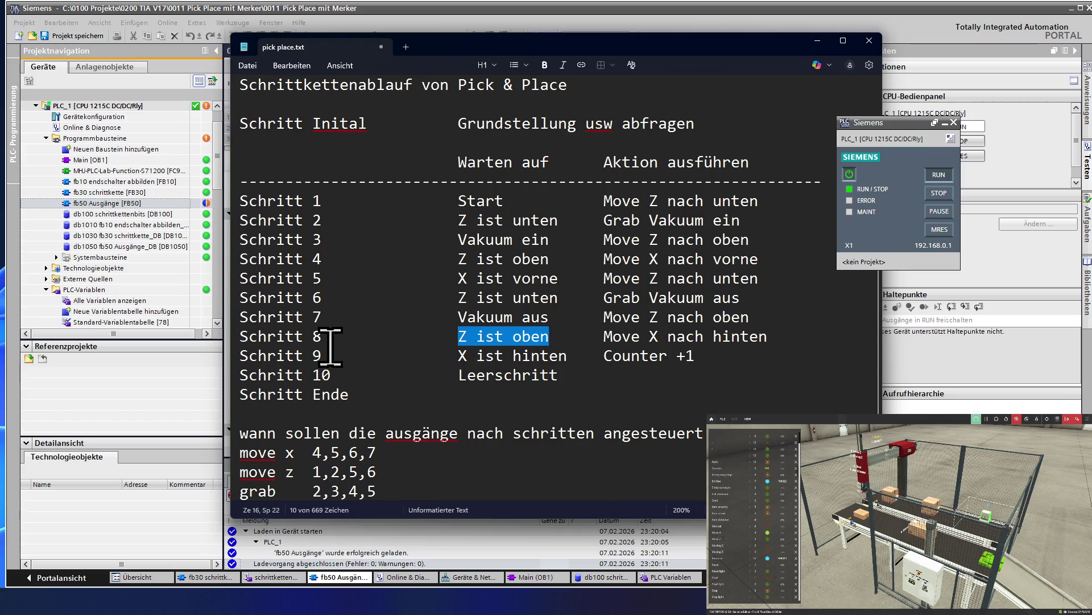
left_click_drag(607, 340, 760, 342)
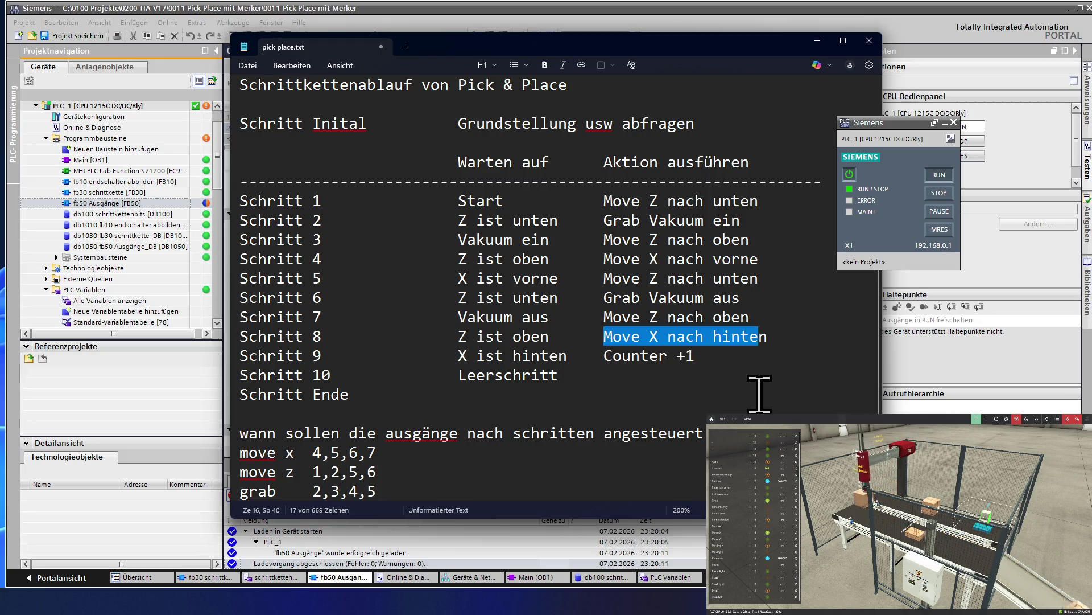
left_click(574, 25)
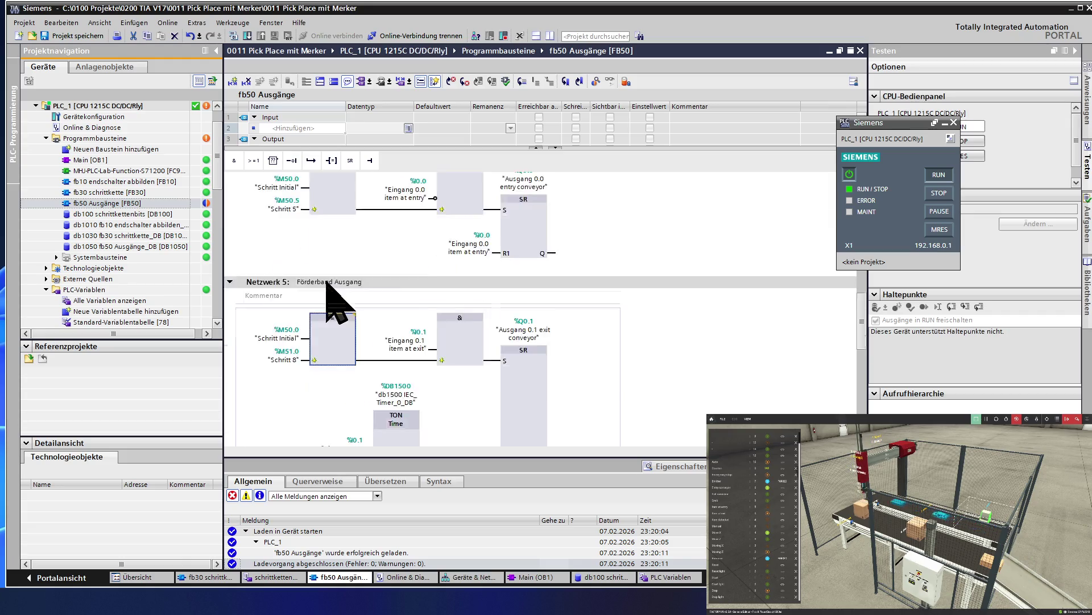
Download the modified FB50 Ausgänge to the simulated PLC and switch over to Factory I/O.
scroll(327, 283, "up", 10)
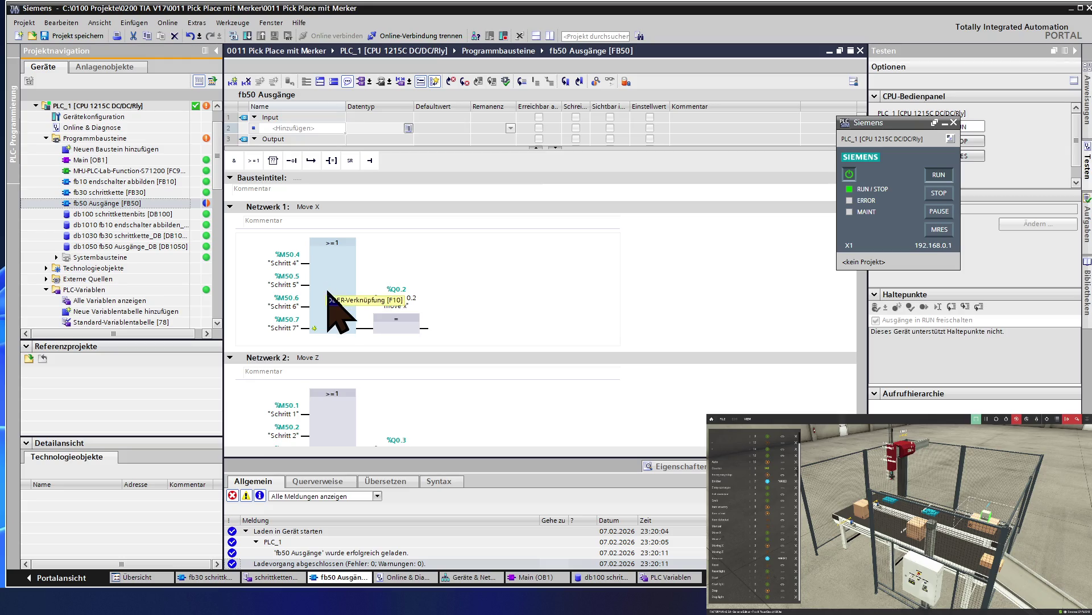
scroll(333, 303, "down", 3)
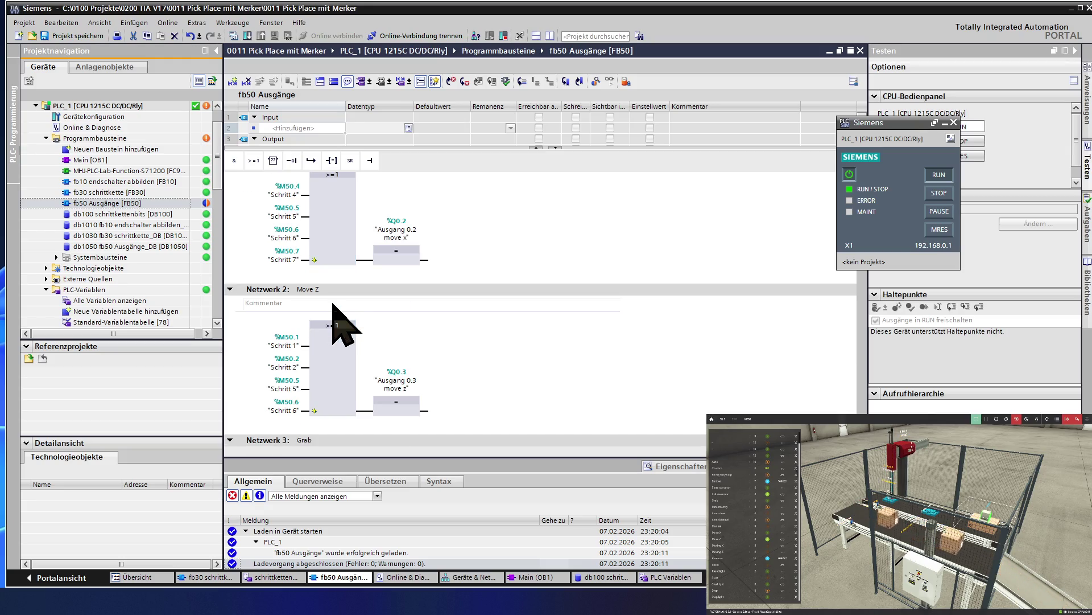
scroll(340, 325, "up", 3)
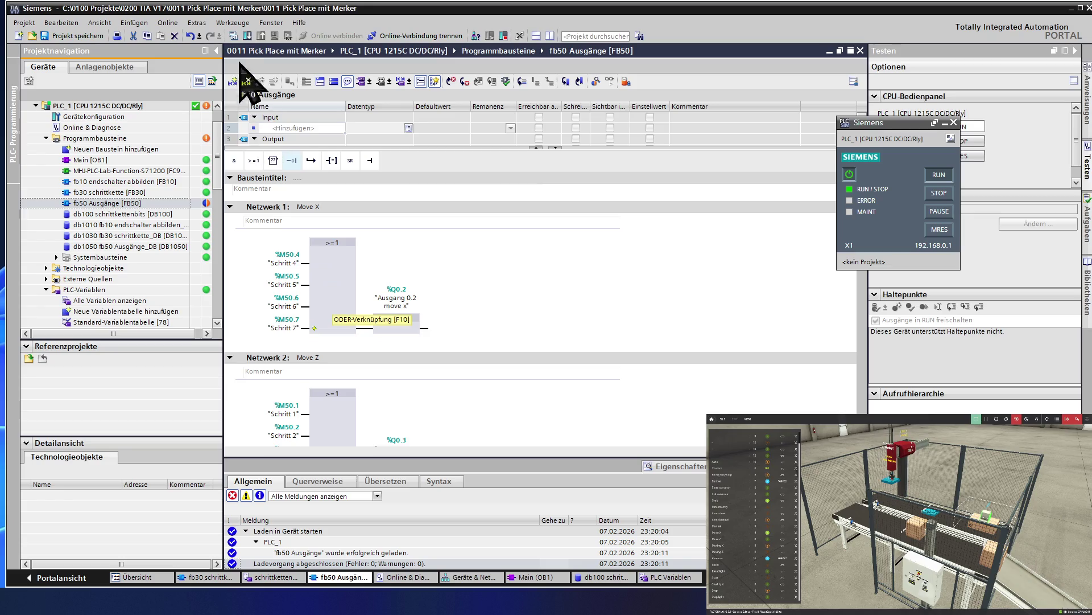
left_click(248, 36)
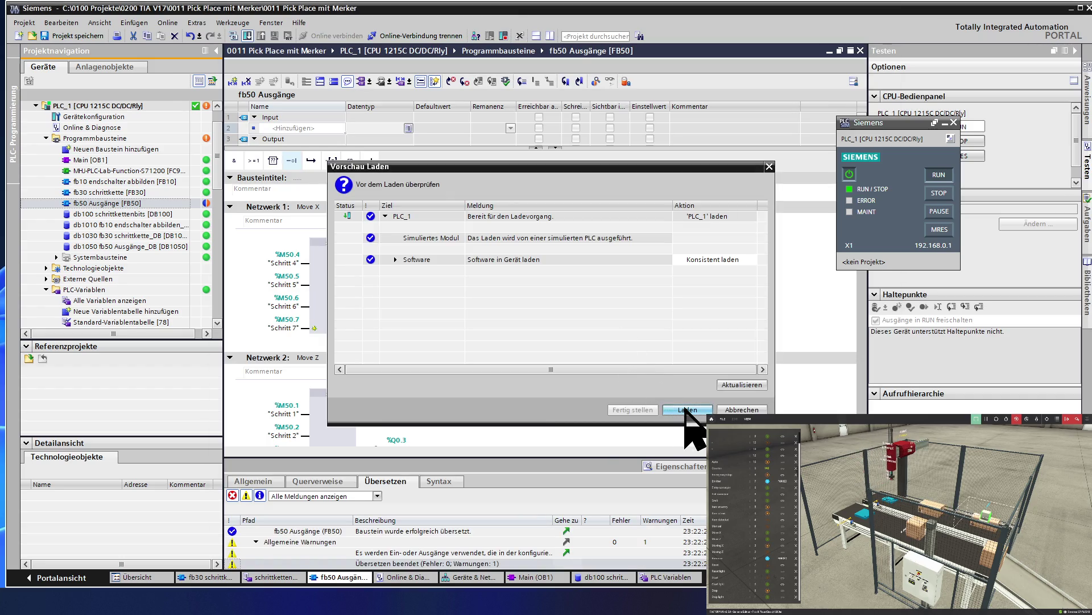
left_click(687, 409)
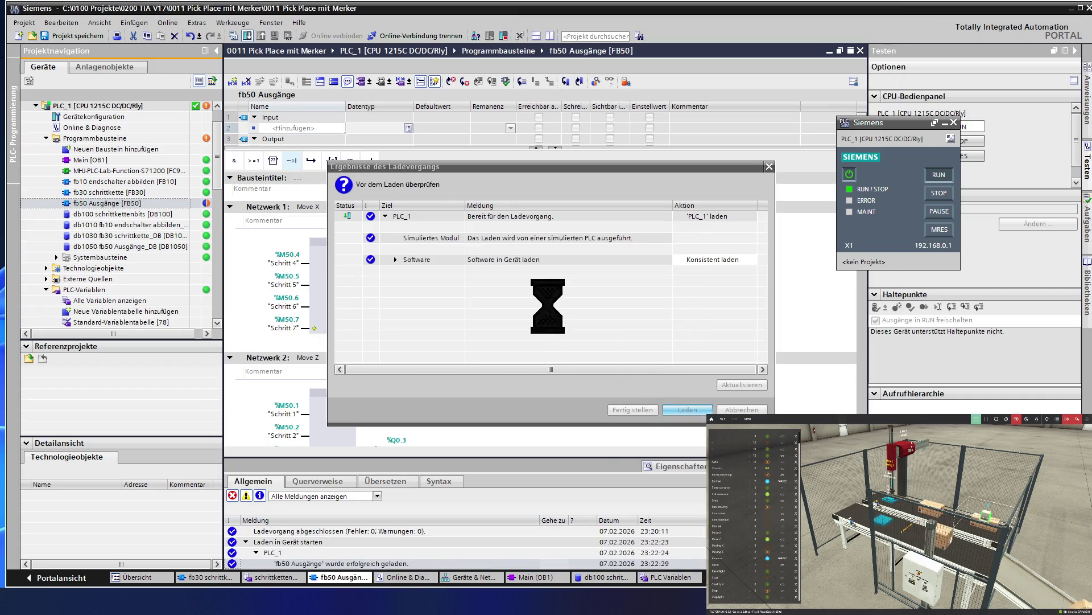
key("ctrl+super+Right")
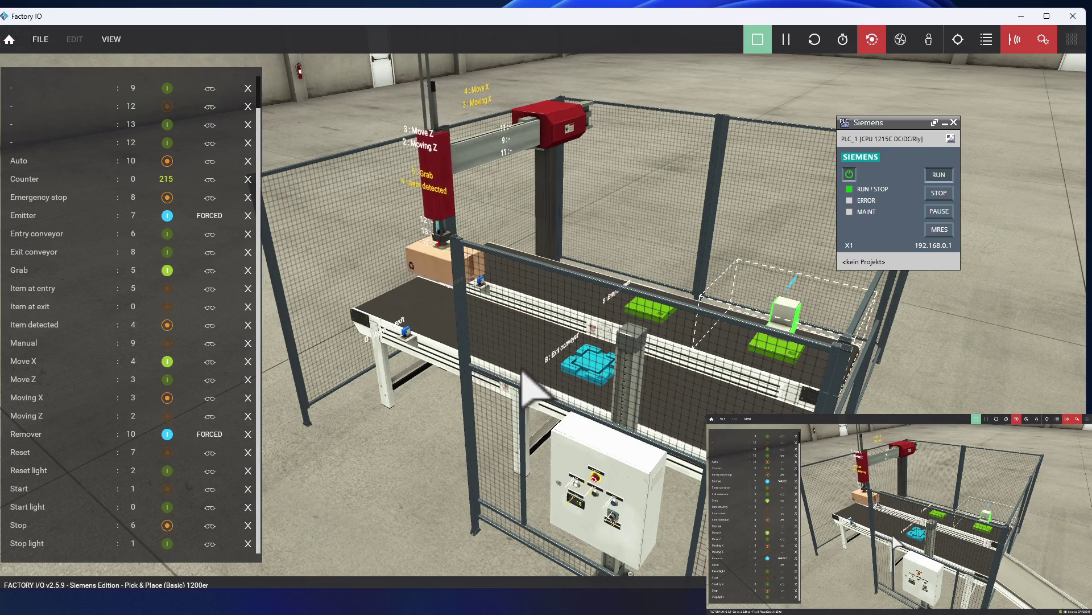
Watch the cell cycle as the counter rises from 194 to 215, then return to TIA Portal.
key("ctrl+super+Left")
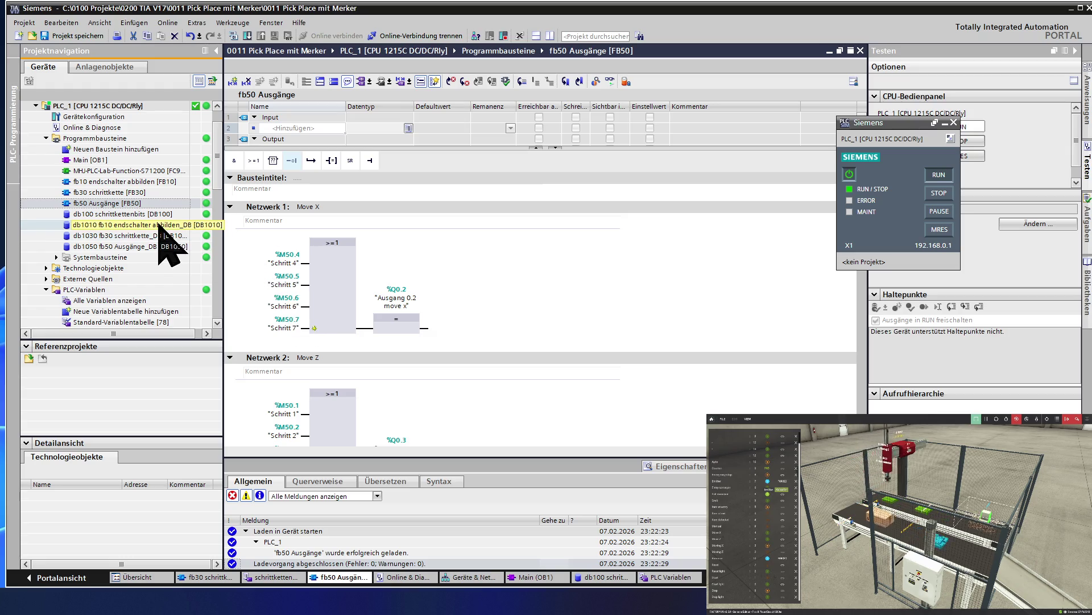
Select the db100 schrittkettenbits data block in the project tree and request its deletion.
key("ctrl+plus")
key("ctrl+plus")
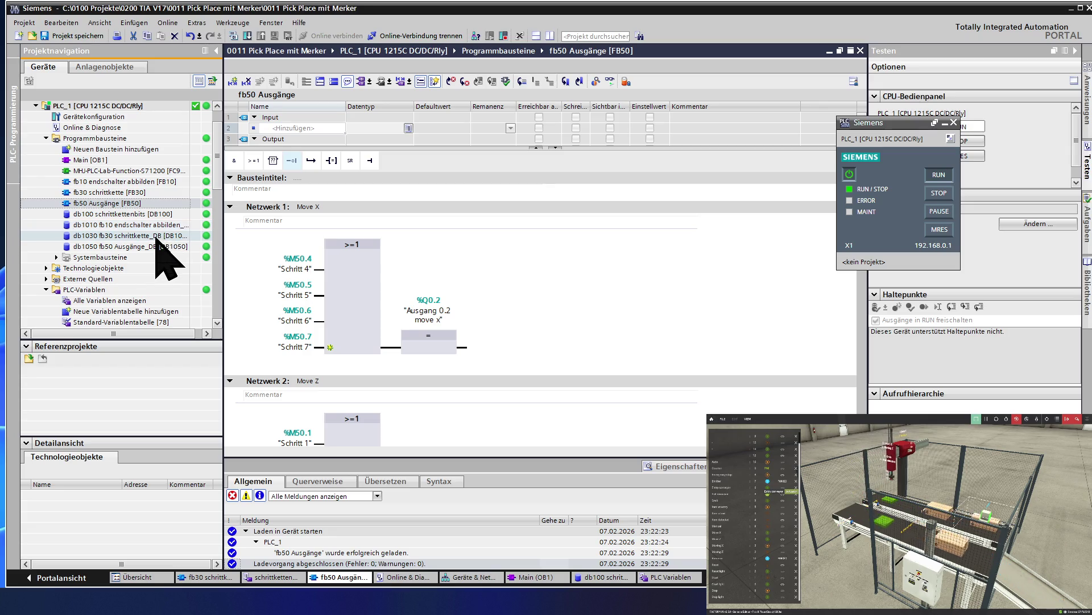
left_click(145, 215)
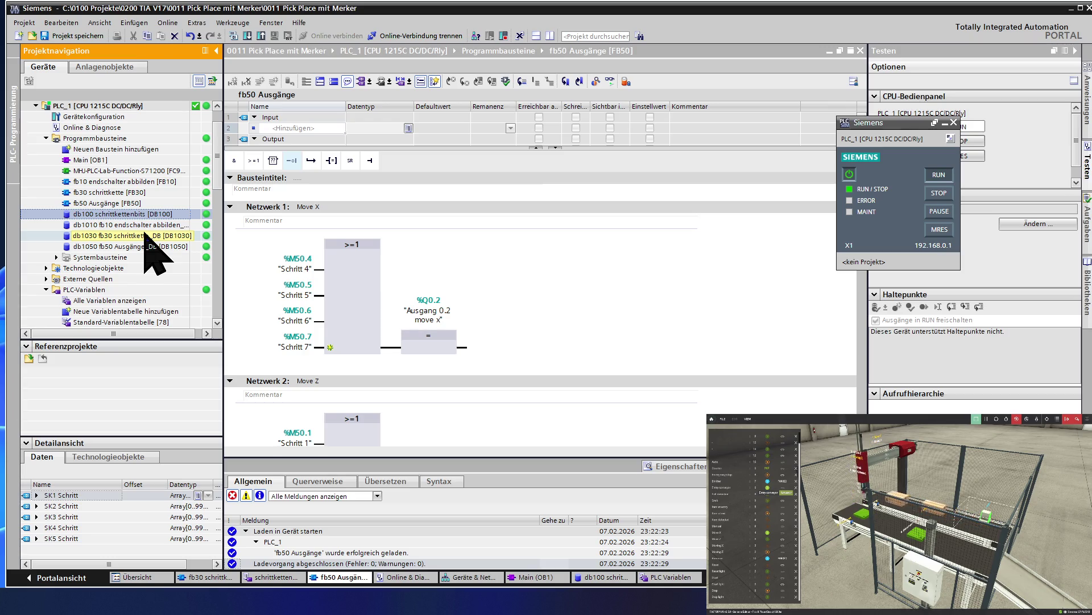
key("Delete")
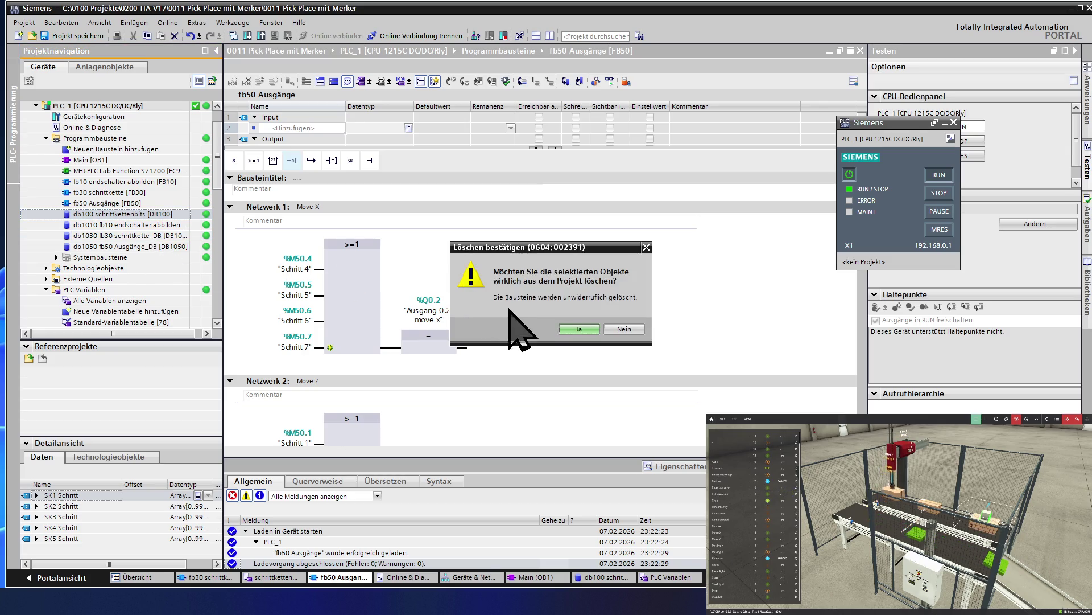
Confirm permanent deletion of DB100 schrittkettenbits with Ja.
left_click(577, 329)
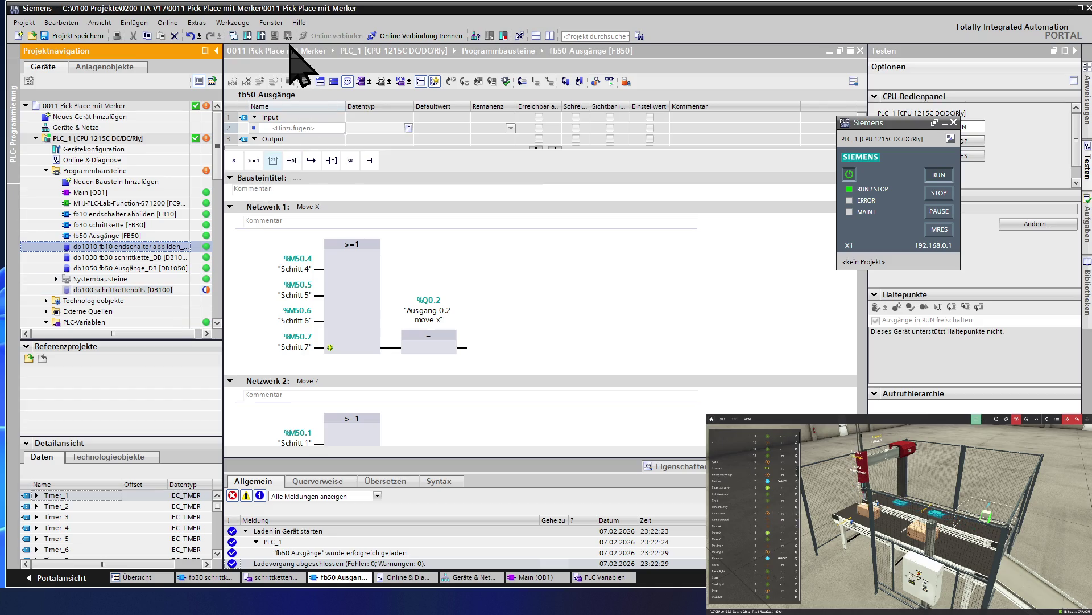
Download the program without DB100 to PLC_1, save the project, and switch to Factory I/O.
left_click(248, 36)
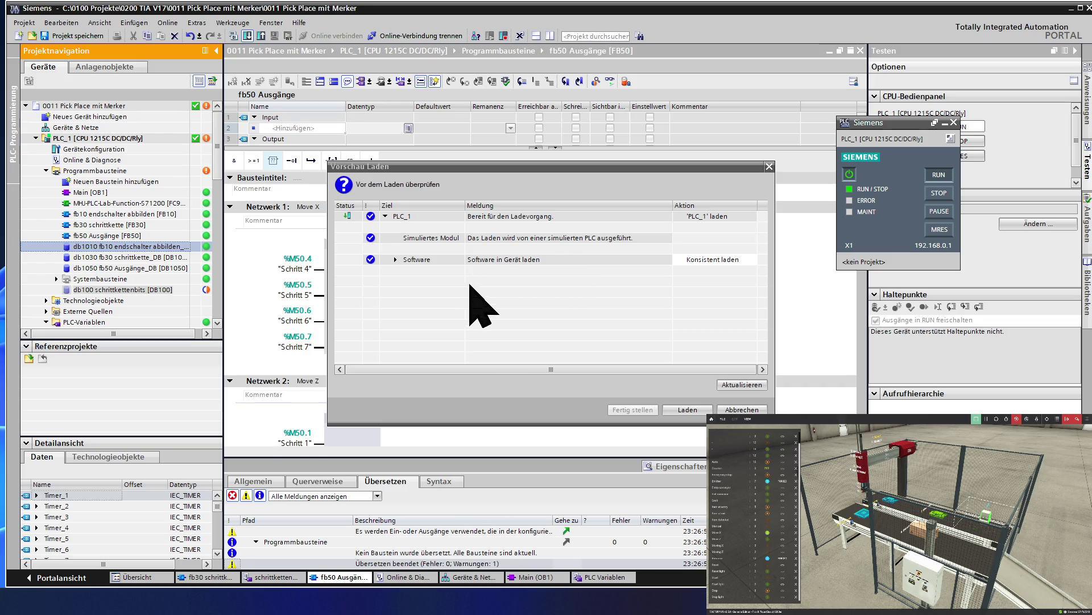
left_click(680, 407)
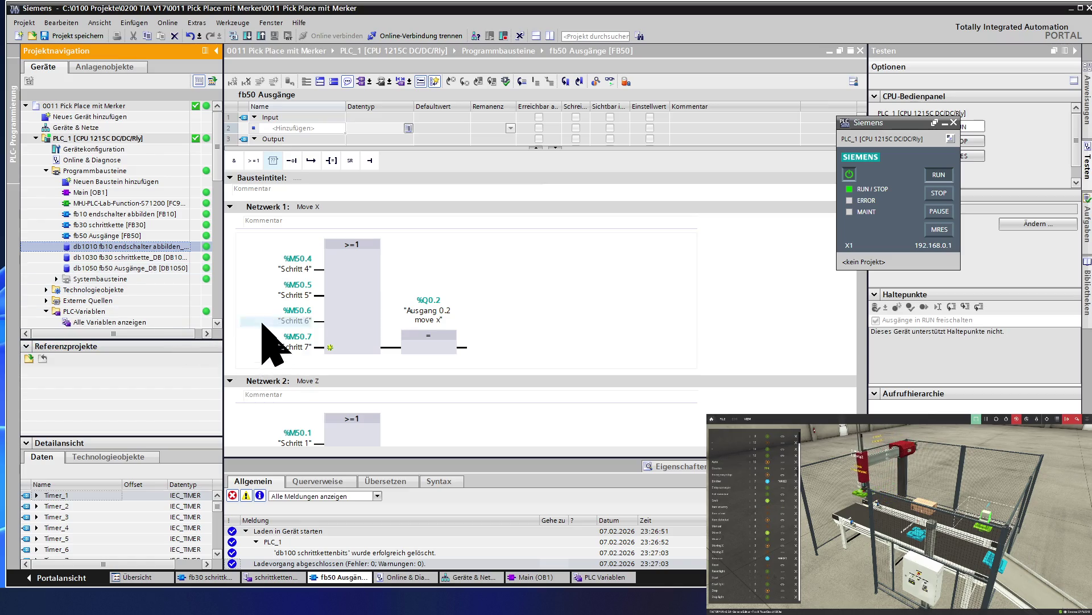
left_click(77, 36)
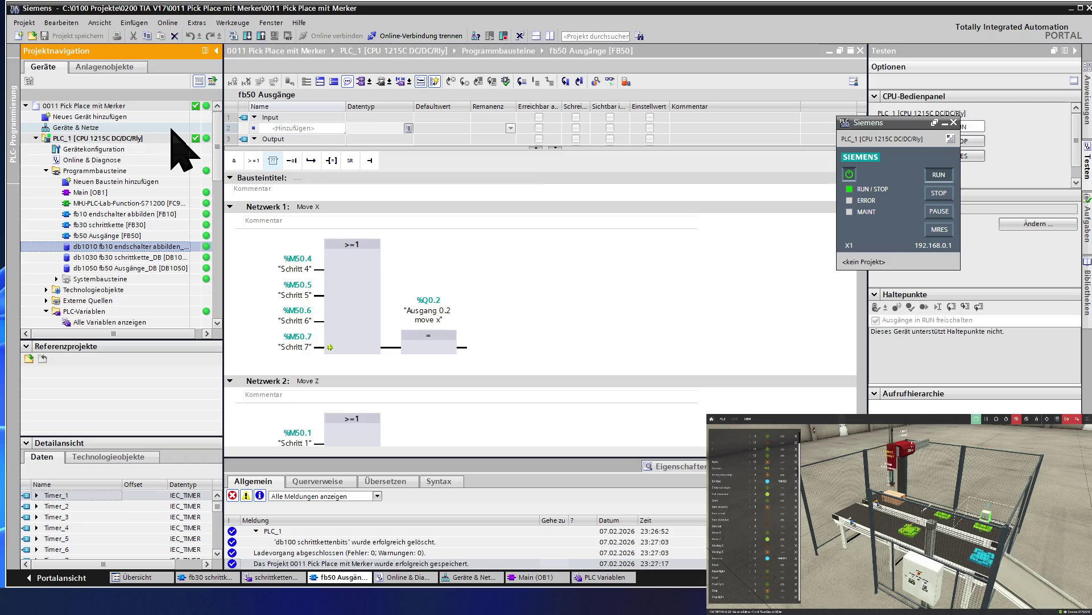
key("ctrl+super+Right")
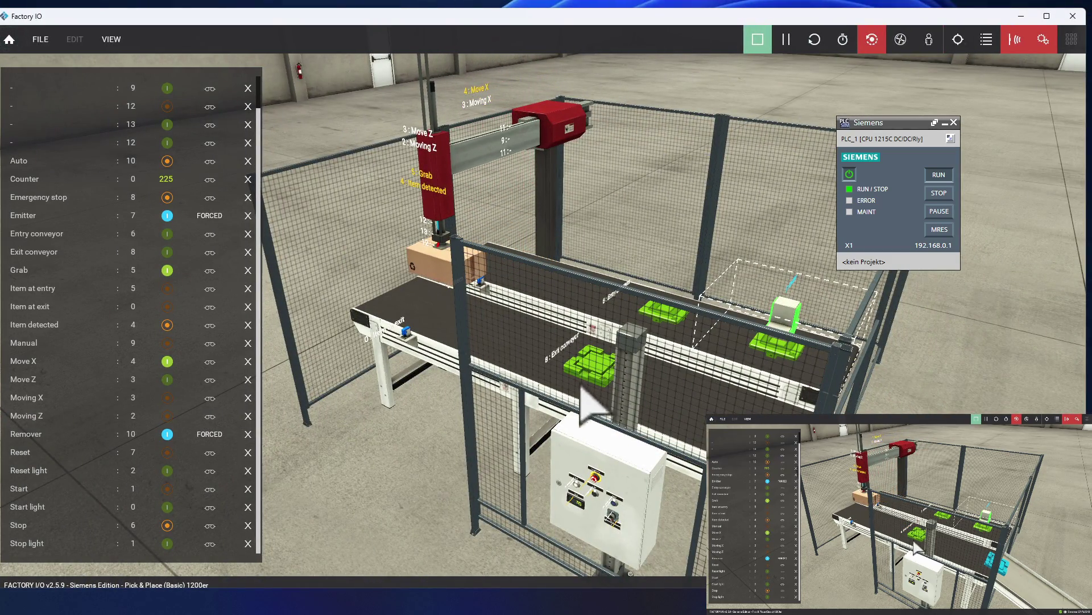
mouse_move(580, 388)
right_mouse_down()
mouse_move(586, 507)
mouse_move(557, 554)
mouse_move(585, 592)
mouse_move(654, 532)
mouse_move(683, 597)
mouse_move(960, 589)
right_mouse_up()
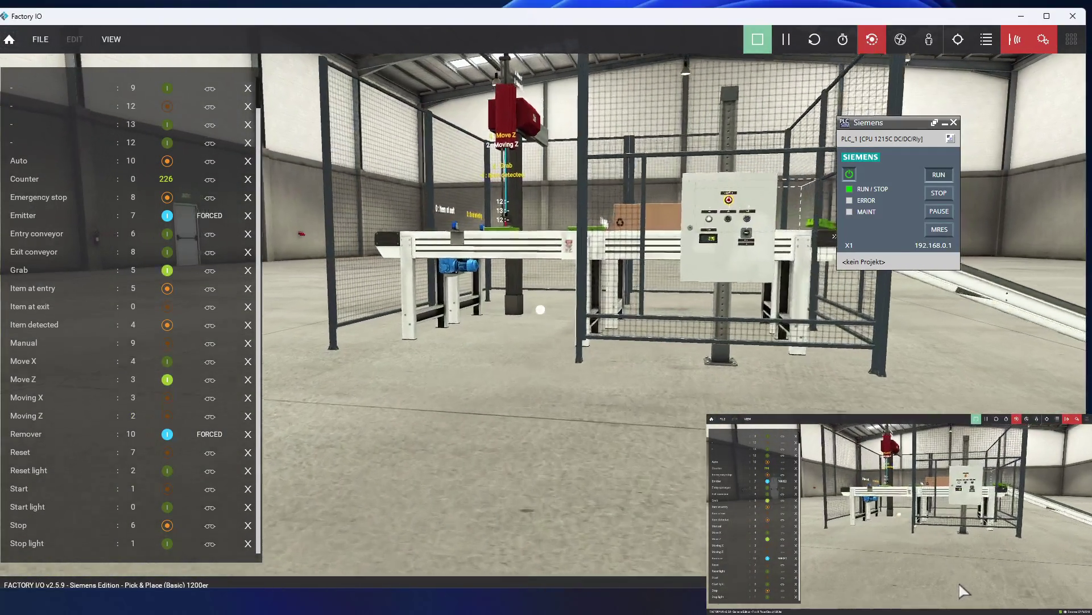
scroll(962, 592, "up", 10)
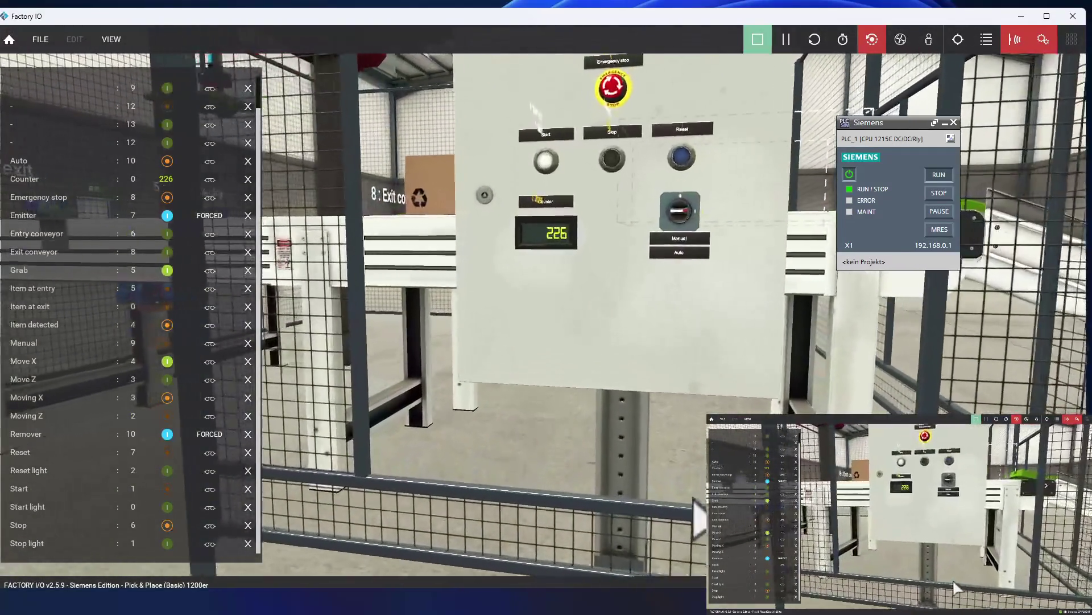
scroll(956, 587, "up", 5)
scroll(955, 588, "down", 5)
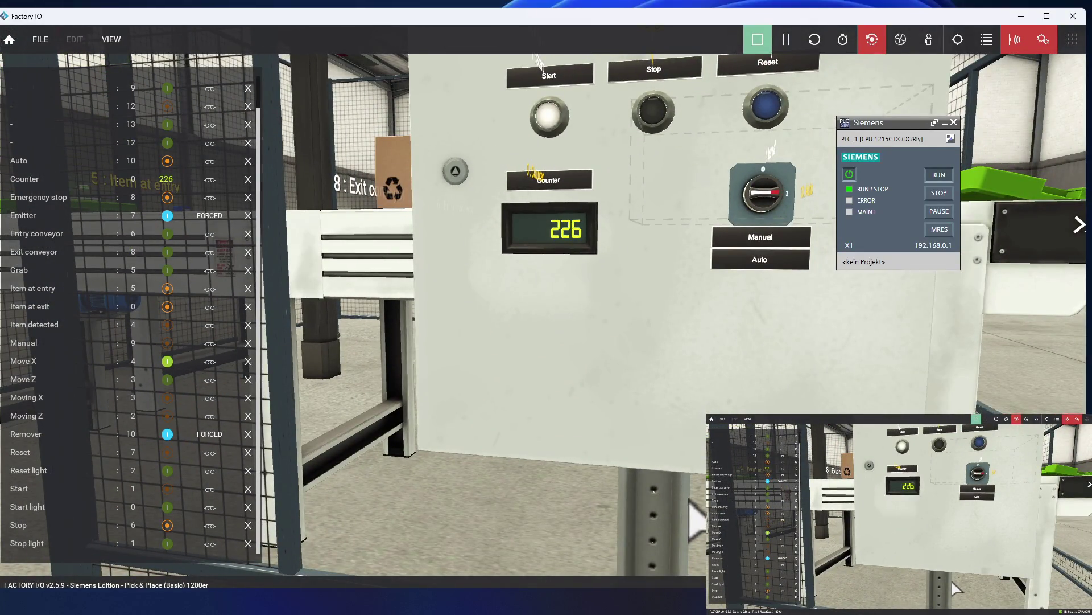
scroll(690, 501, "down", 10)
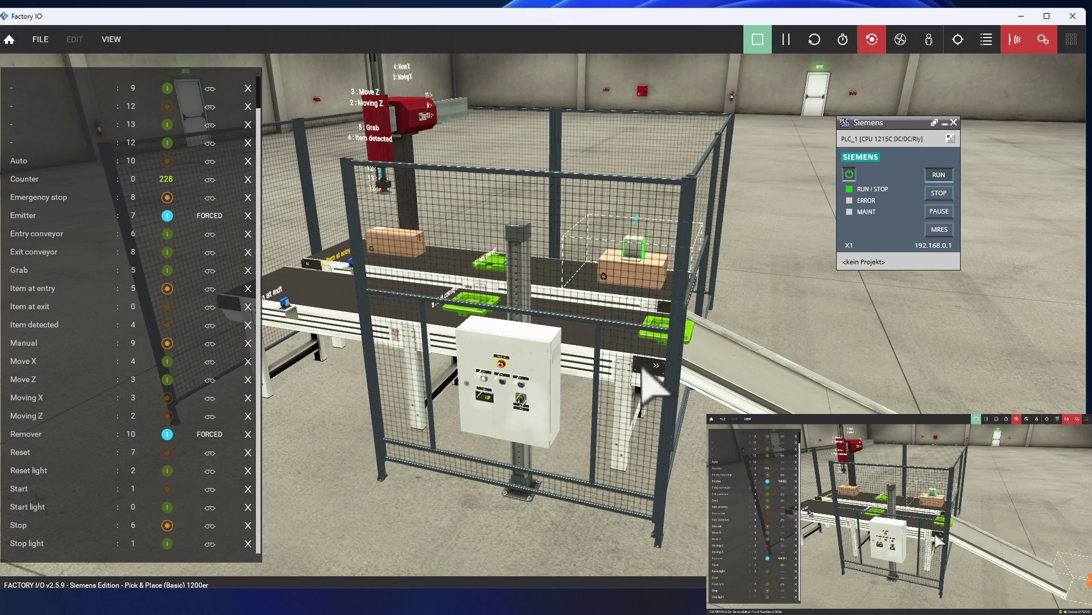
scroll(515, 506, "up", 5)
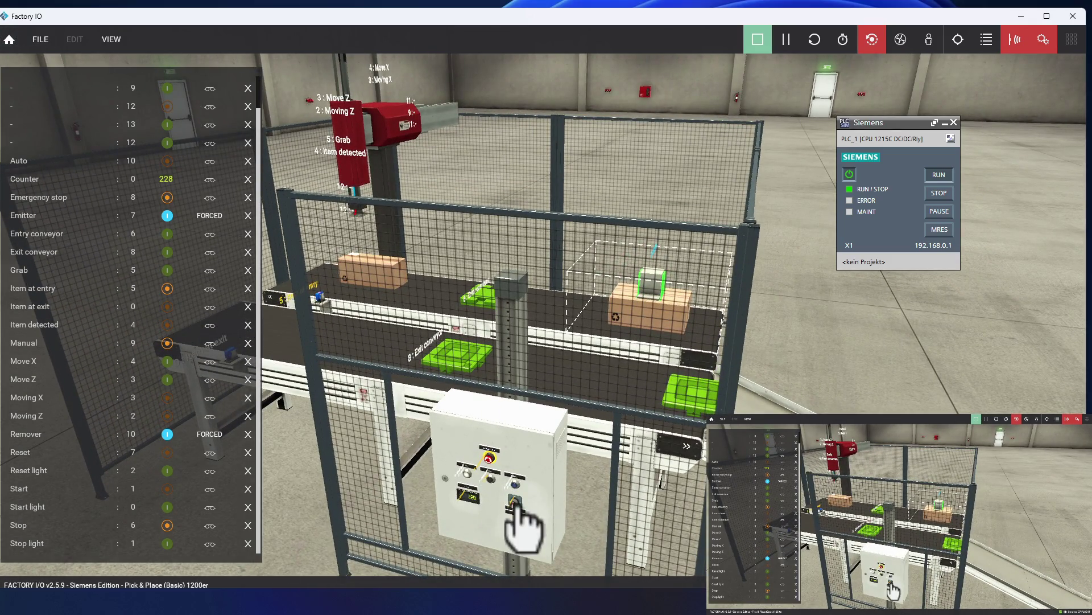
mouse_move(491, 540)
right_mouse_down()
mouse_move(520, 520)
mouse_move(549, 520)
mouse_move(558, 538)
right_mouse_up()
scroll(580, 480, "up", 5)
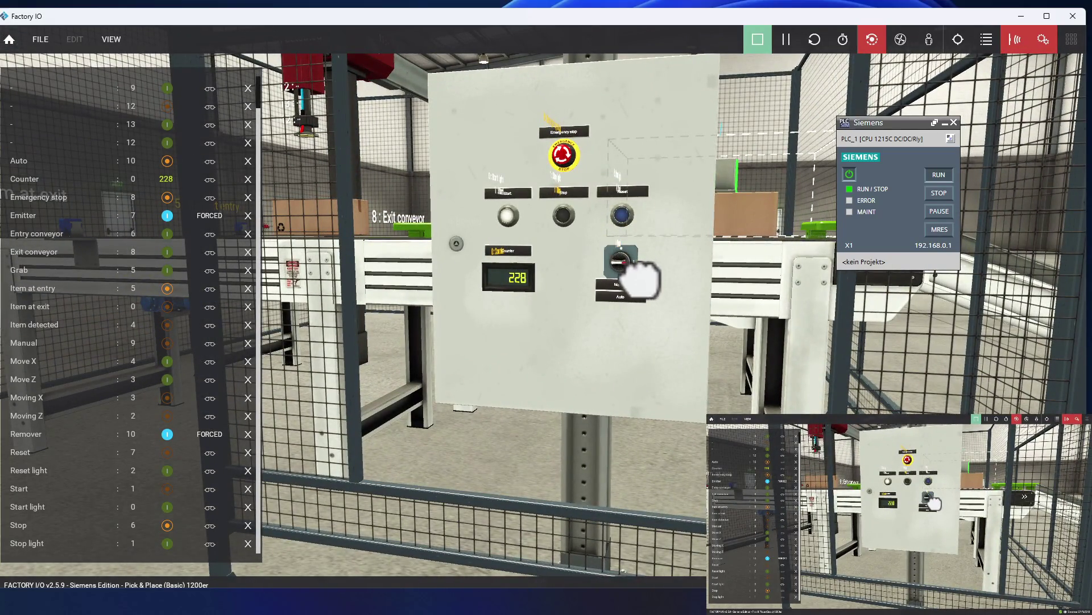
scroll(627, 293, "down", 5)
mouse_move(627, 293)
right_mouse_down()
mouse_move(440, 364)
mouse_move(398, 334)
mouse_move(434, 298)
mouse_move(437, 354)
mouse_move(410, 341)
mouse_move(377, 191)
mouse_move(480, 283)
right_mouse_up()
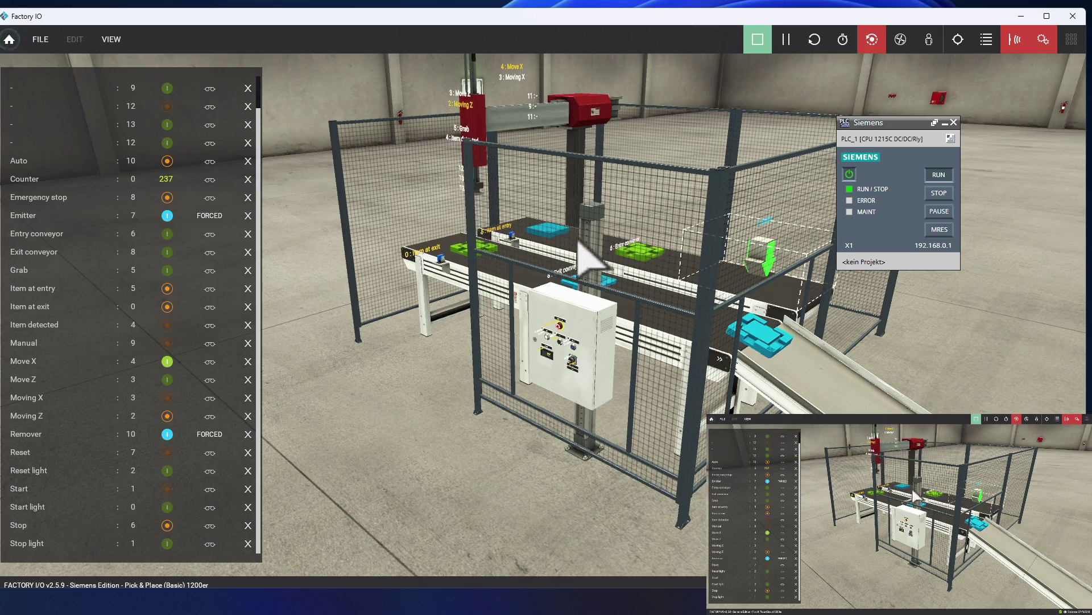
mouse_move(564, 352)
right_mouse_down()
mouse_move(588, 374)
mouse_move(502, 397)
mouse_move(501, 426)
mouse_move(512, 385)
mouse_move(487, 333)
mouse_move(578, 347)
mouse_move(572, 357)
mouse_move(569, 296)
right_mouse_up()
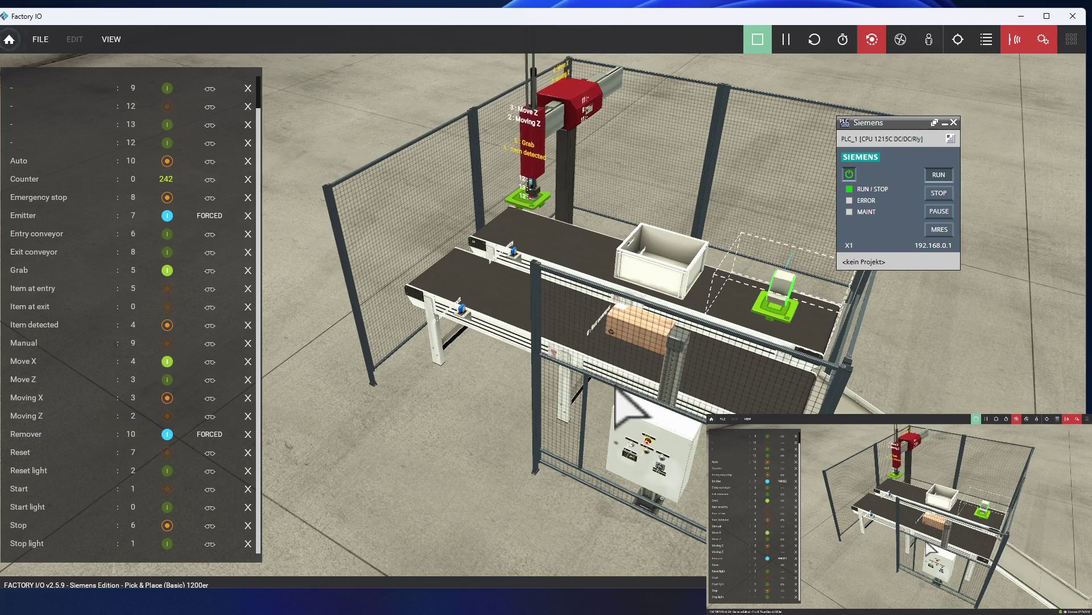
key("ctrl+super+Left")
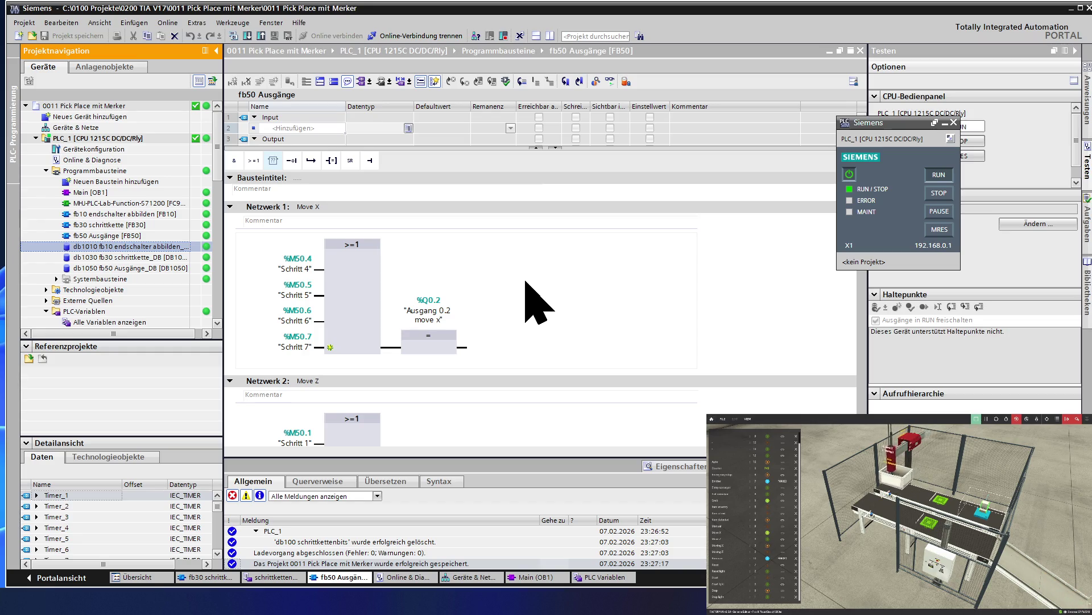
scroll(574, 323, "down", 3)
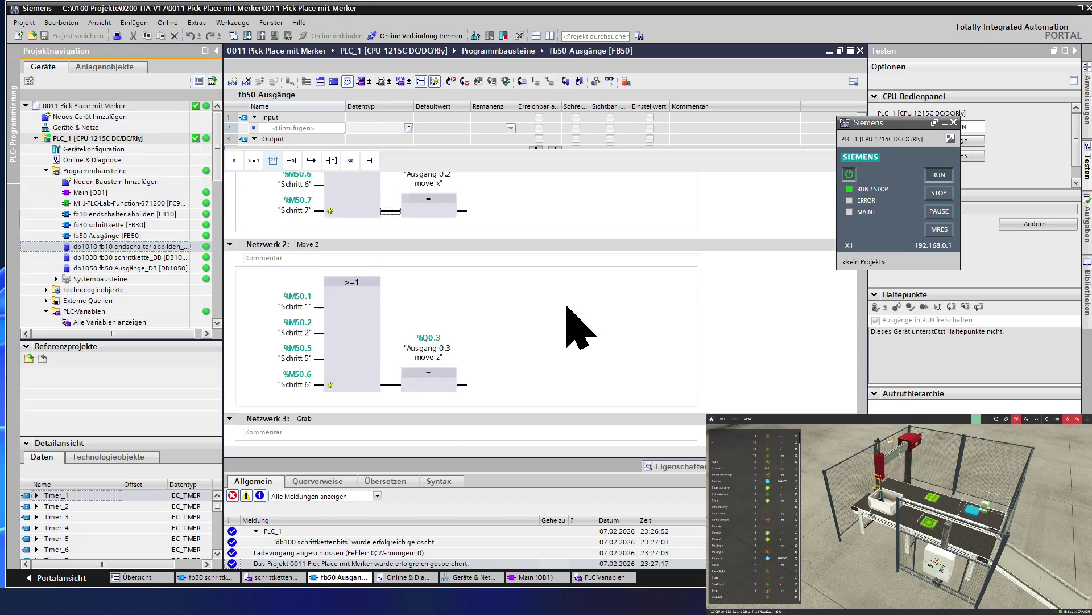
scroll(567, 308, "down", 3)
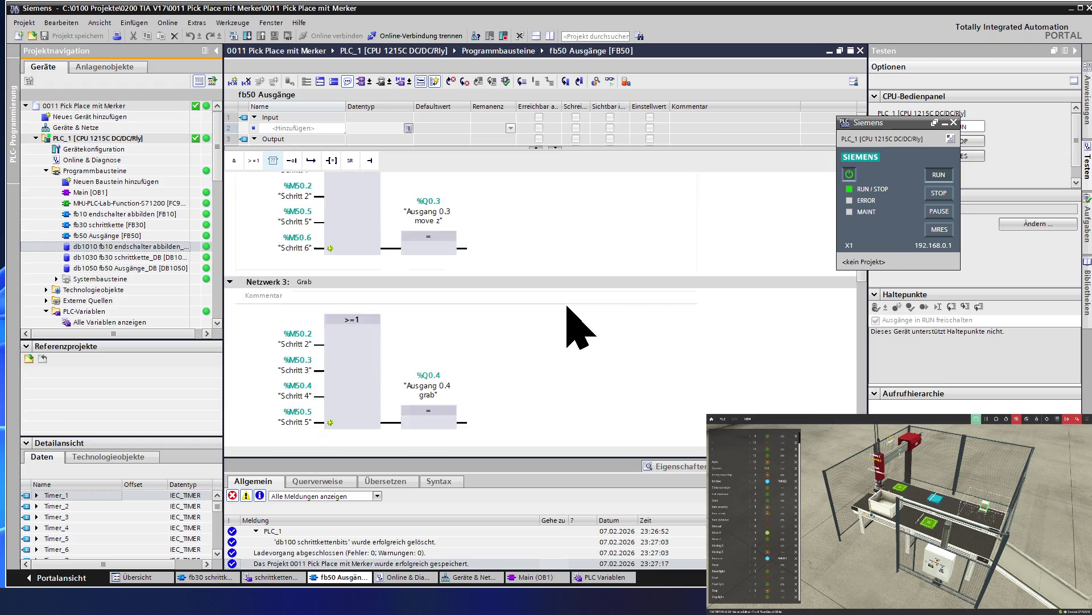
scroll(576, 326, "down", 5)
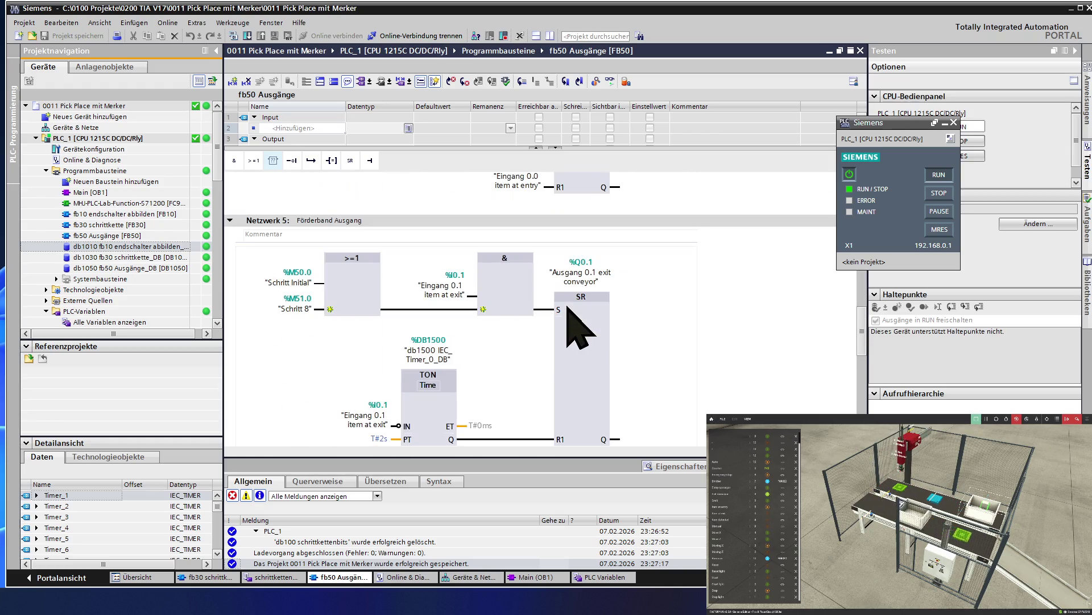
scroll(574, 324, "up", 15)
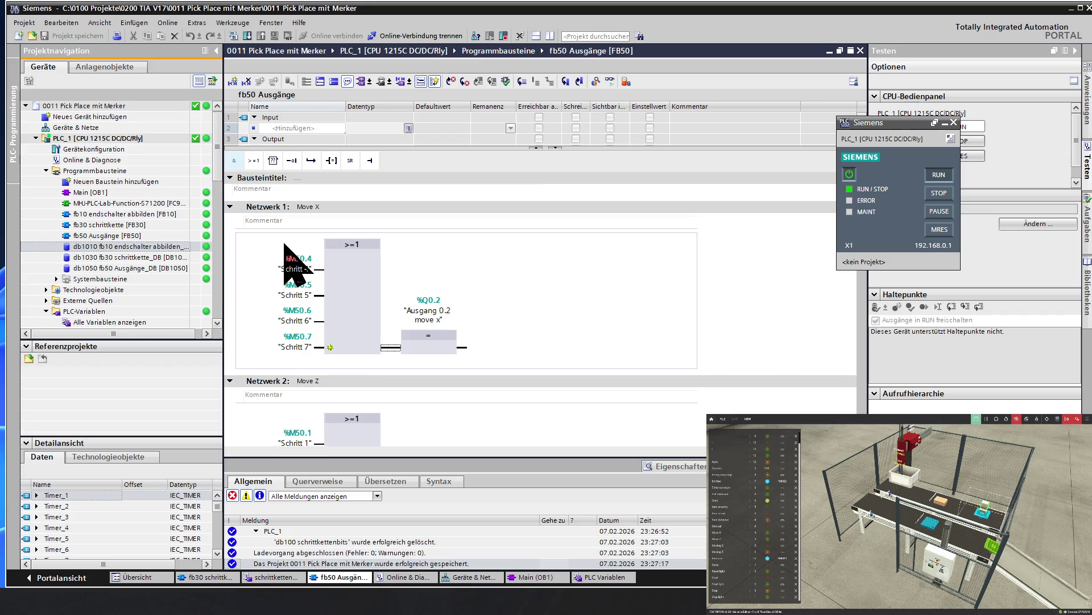
key("ctrl+super+Right")
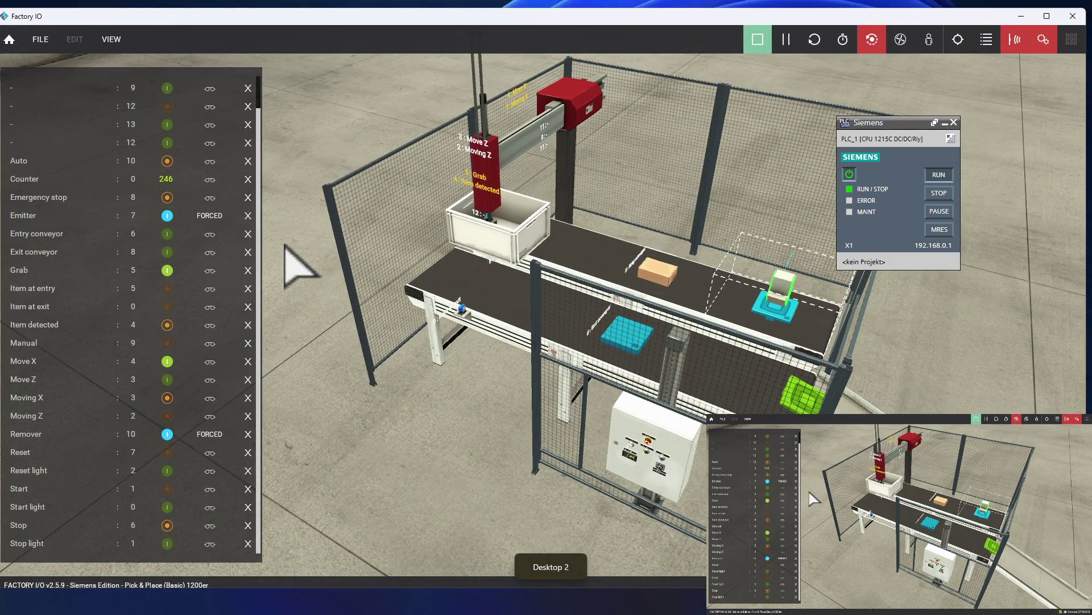